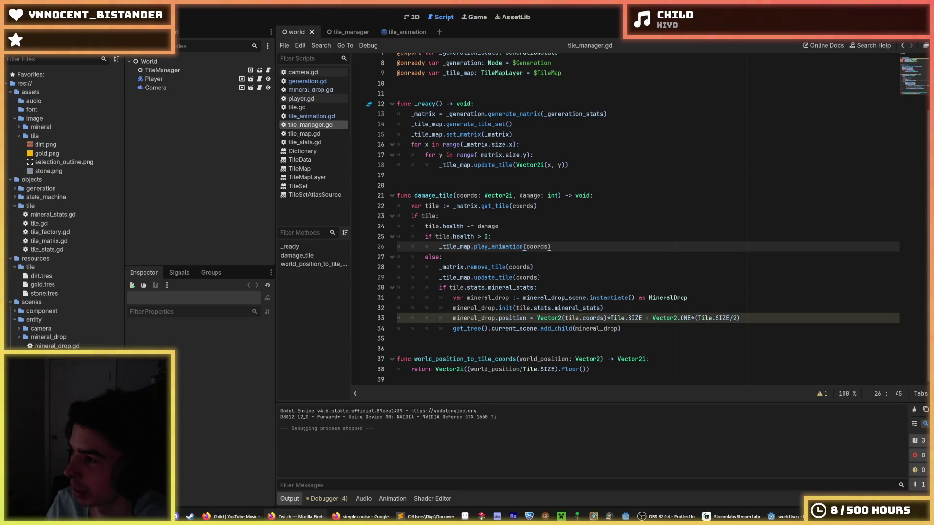
Check lines 30 and 36 of tile_manager.gd, then run the digging game with F5
left_click(683, 317)
left_click(713, 290)
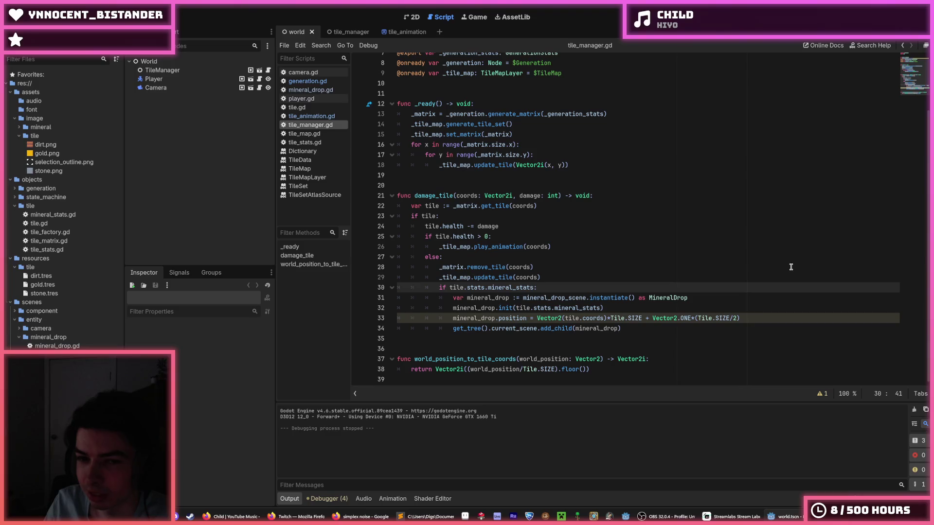
left_click(762, 348)
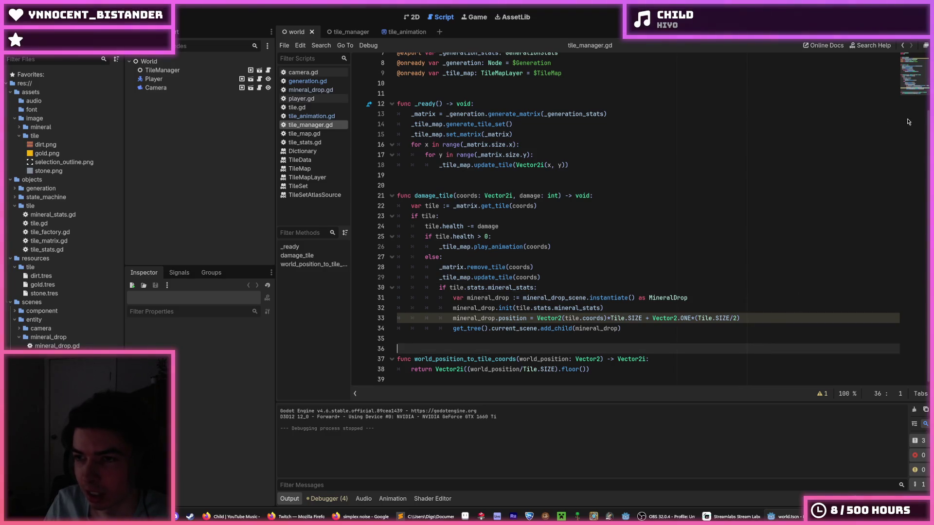
key("F5")
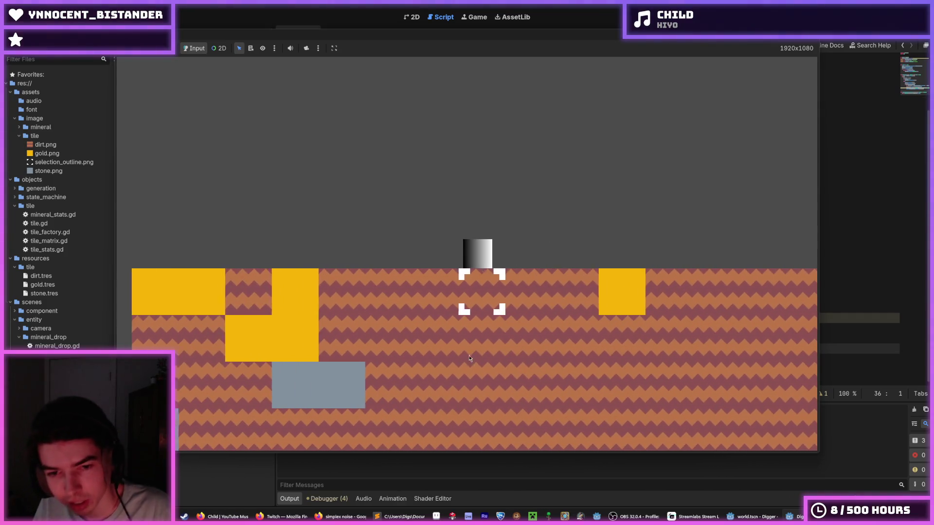
Dig down, left and right through dirt, breaking gold tiles below and above into drops
key("s")
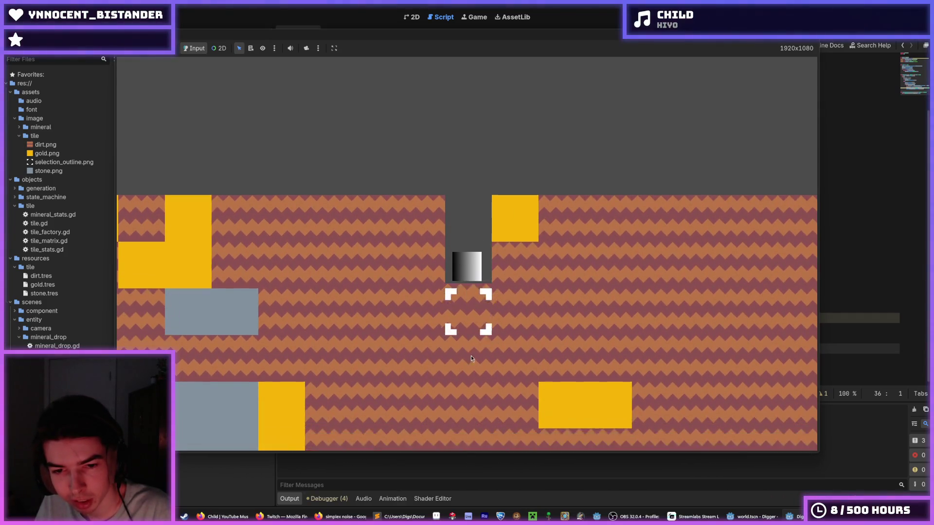
key("s")
key("a")
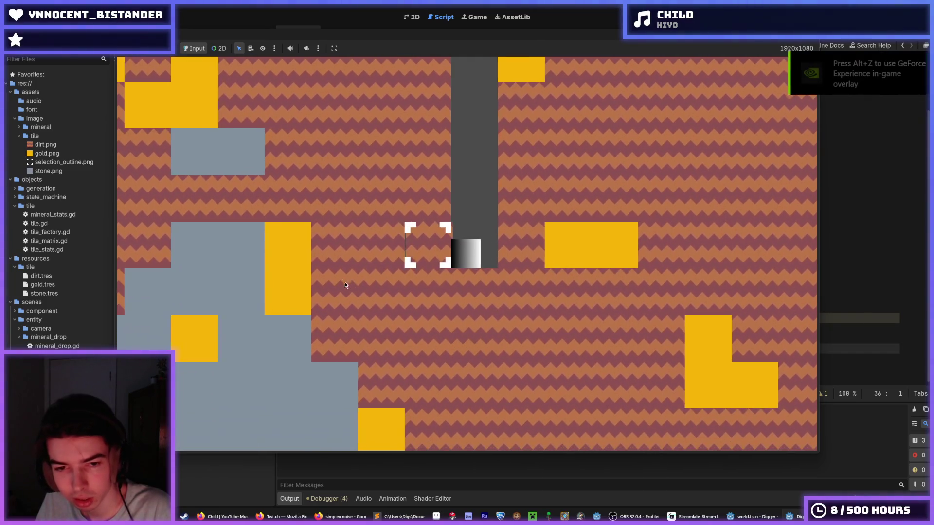
key("a")
key("a")
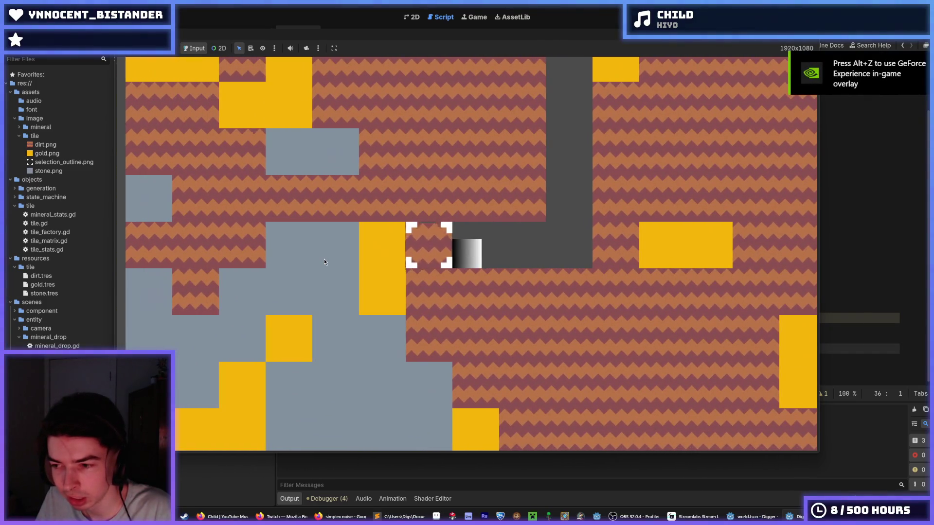
key("s")
key("s")
key("s")
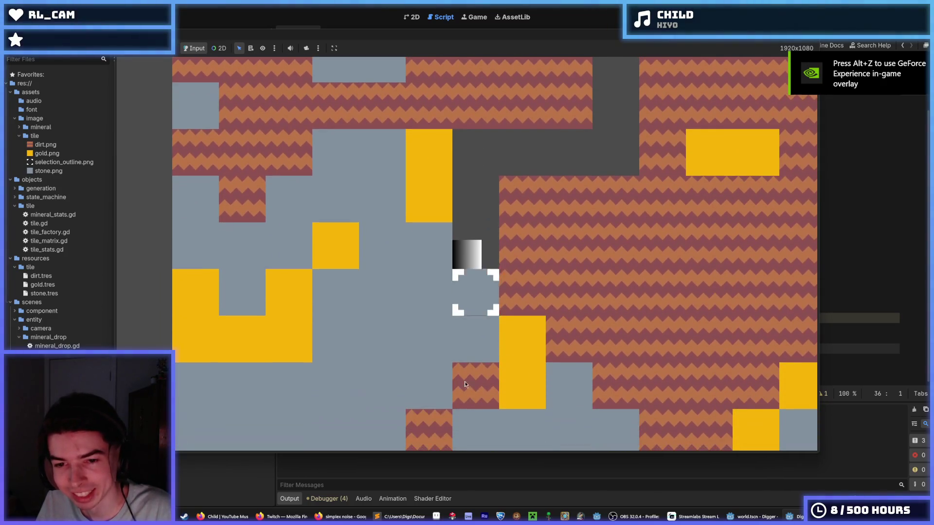
key("d")
key("d")
key("s")
key("s")
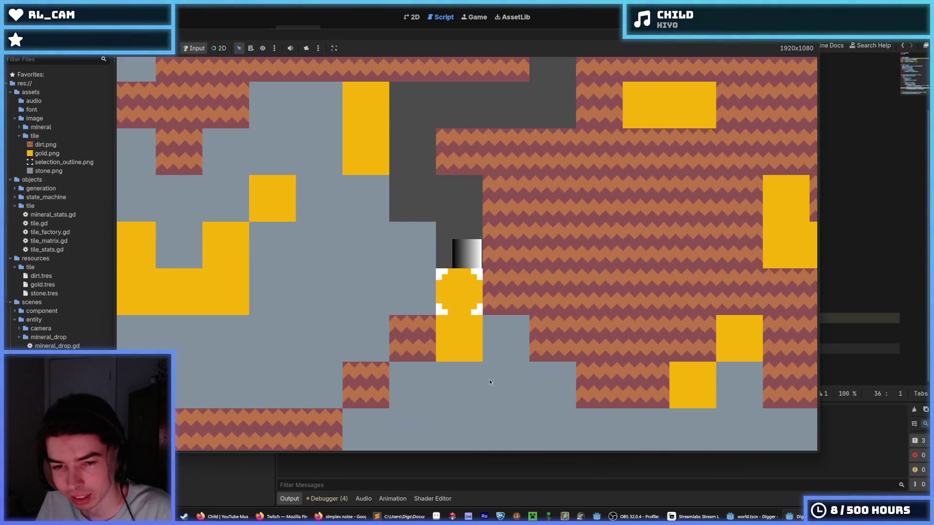
key("d")
key("d")
key("d")
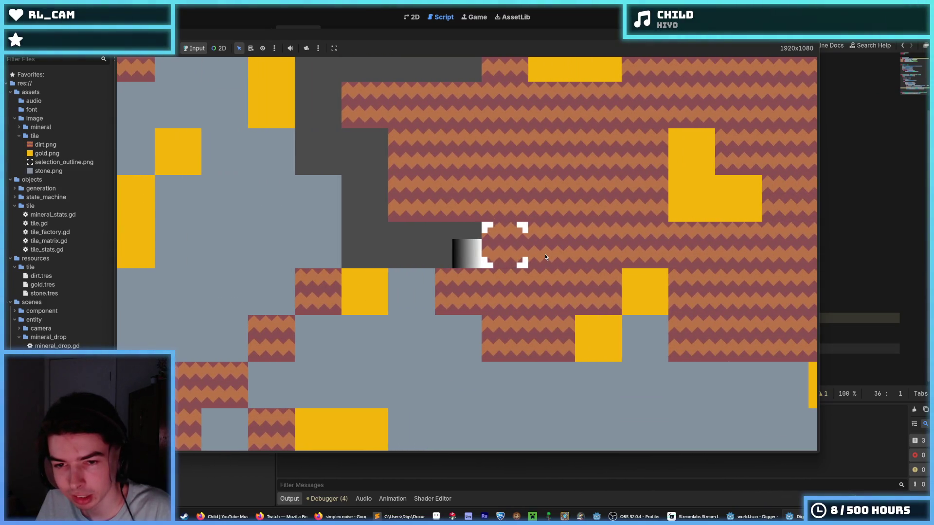
key("d")
key("d")
key("d")
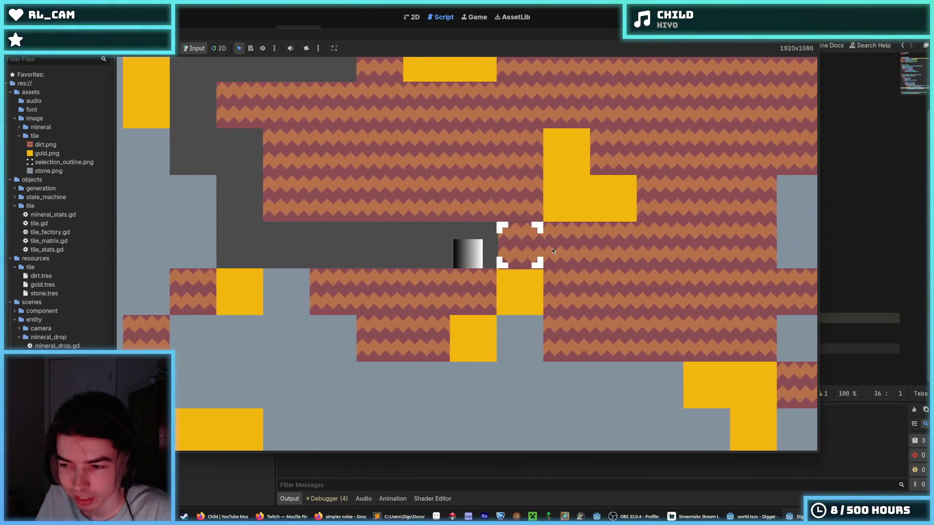
key("s")
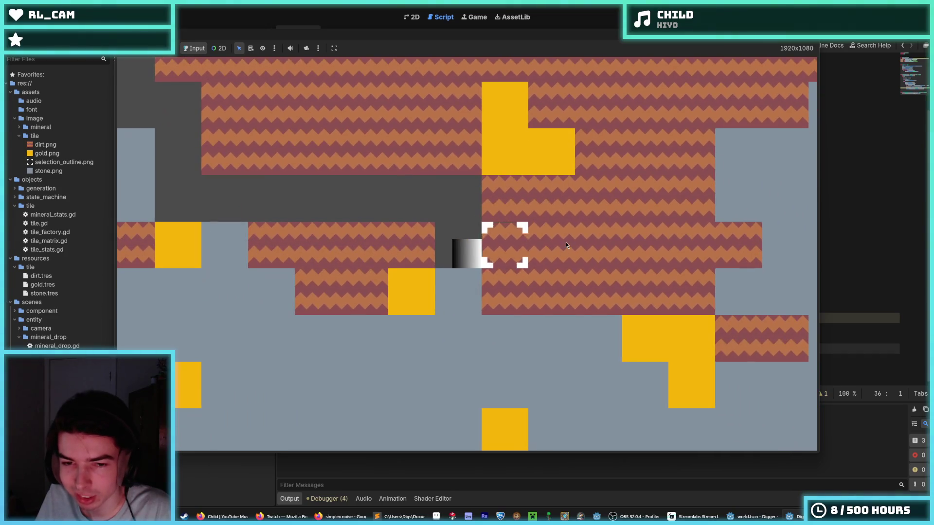
key("w")
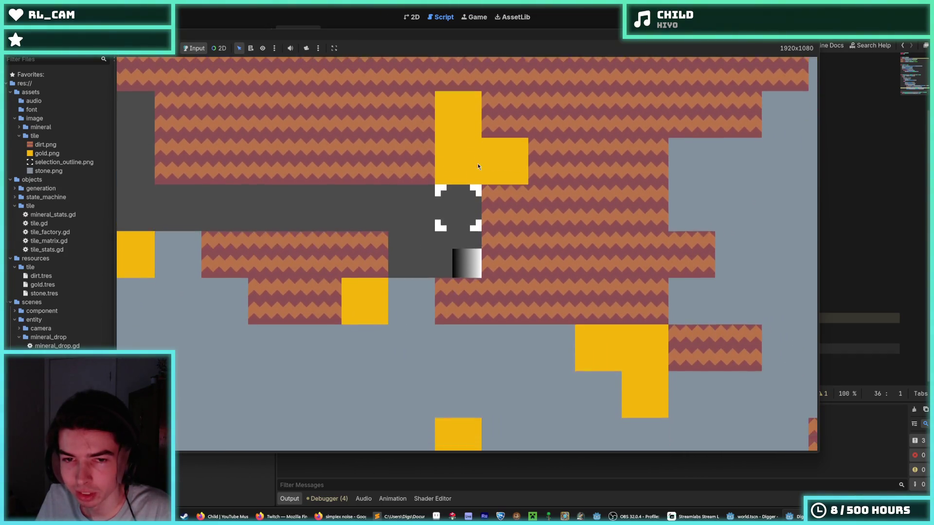
key("w")
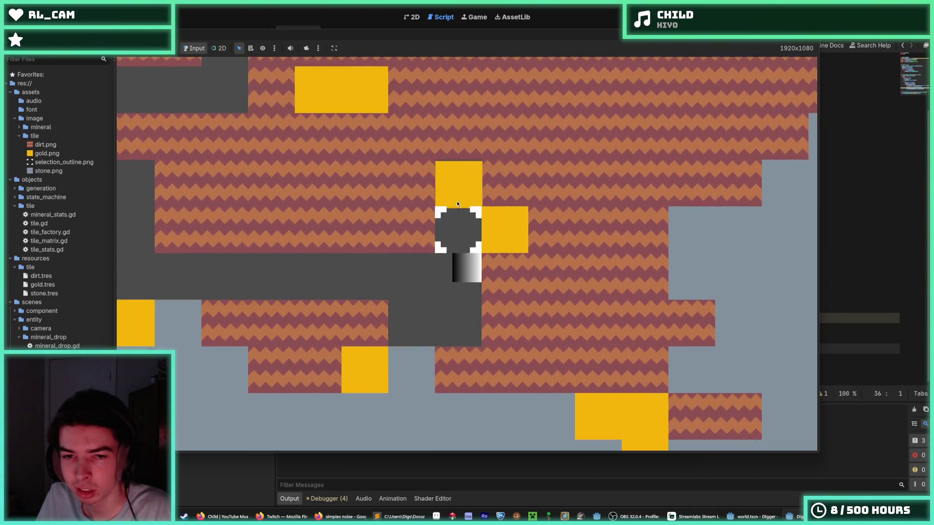
key("w")
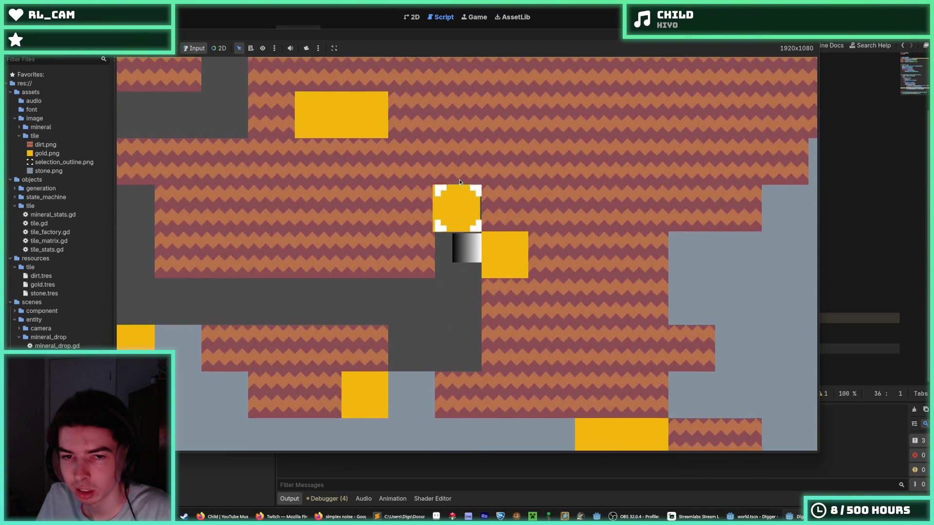
key("a")
key("a")
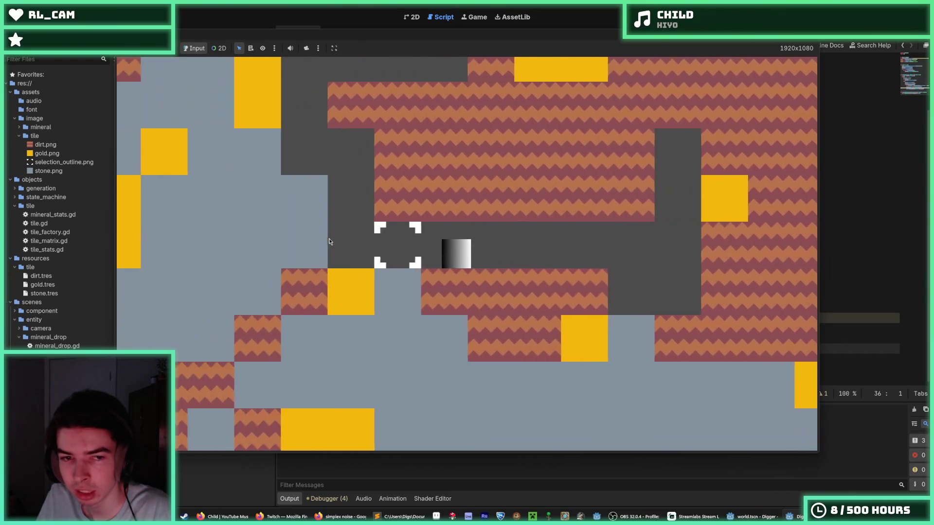
Descend the dug shaft into the lower tunnels, then stop the game and return to line 18
key("d")
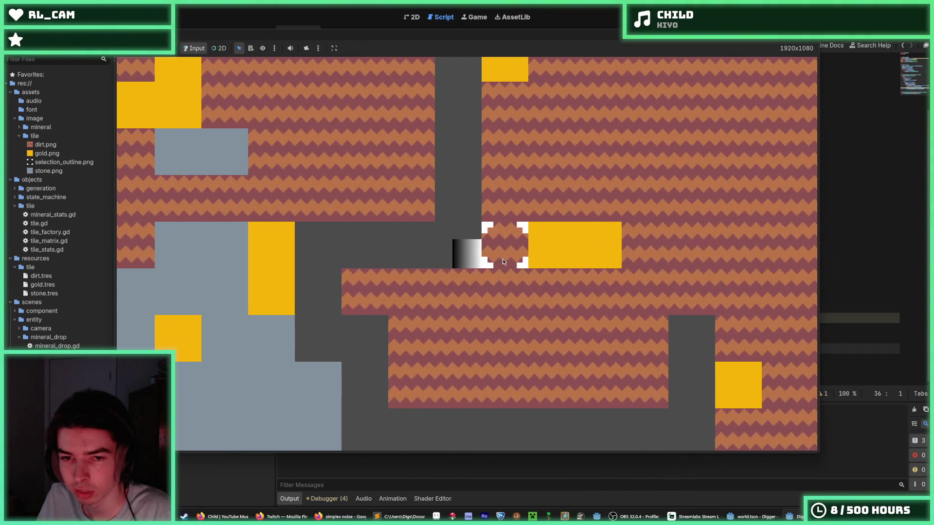
key("s")
key("d")
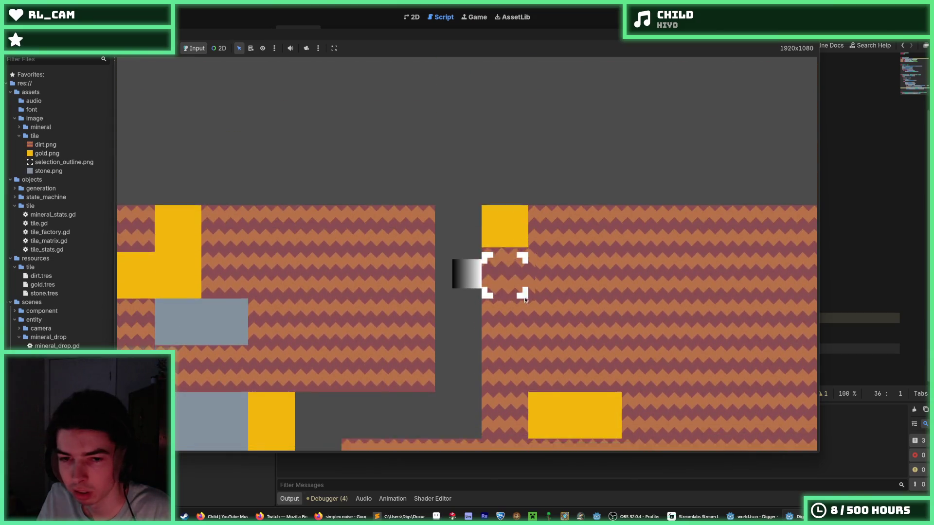
key("s")
key("s")
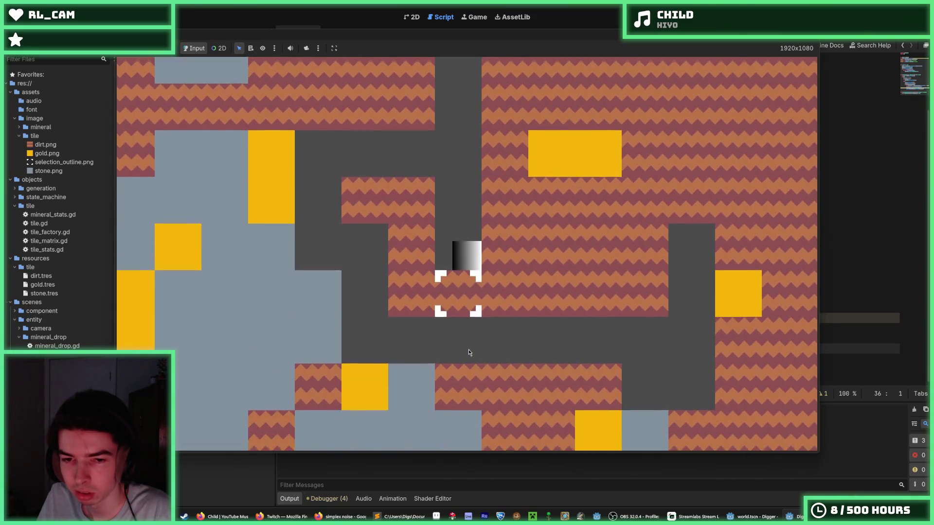
key("s")
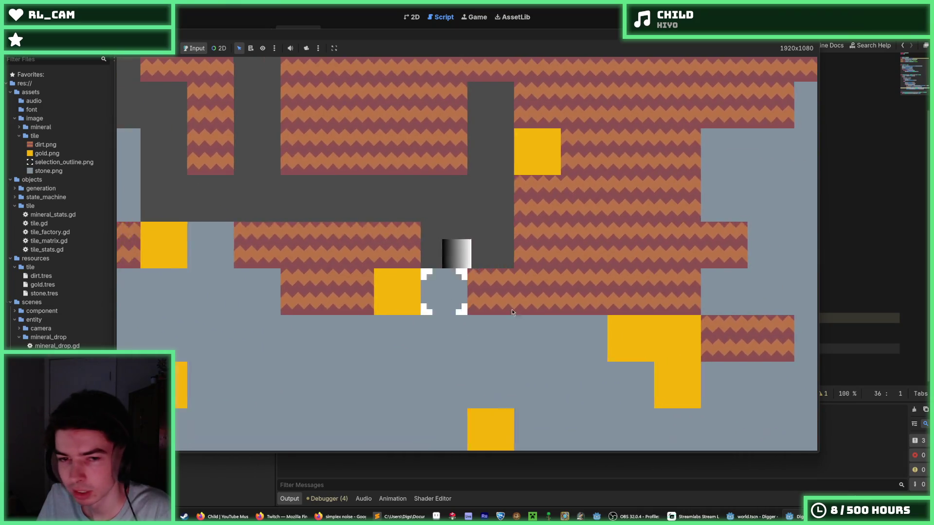
key("d")
key("s")
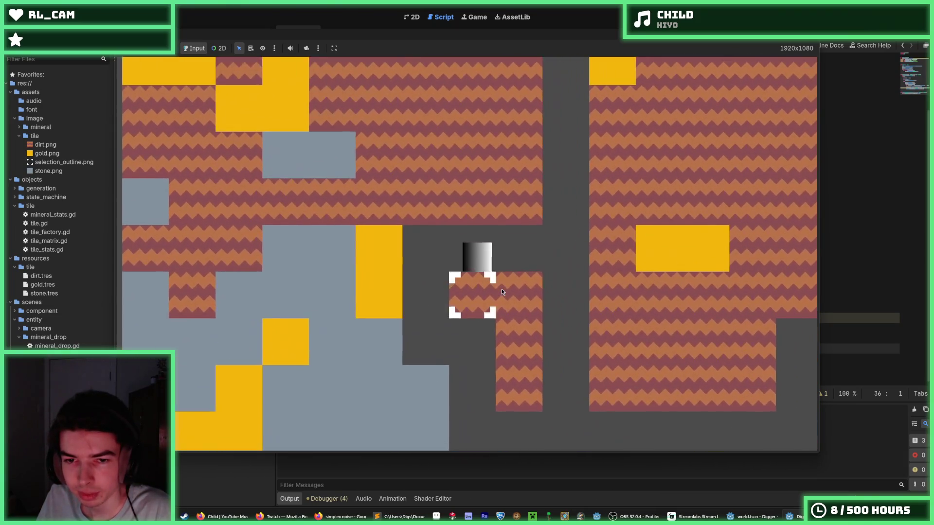
key("d")
key("a")
key("s")
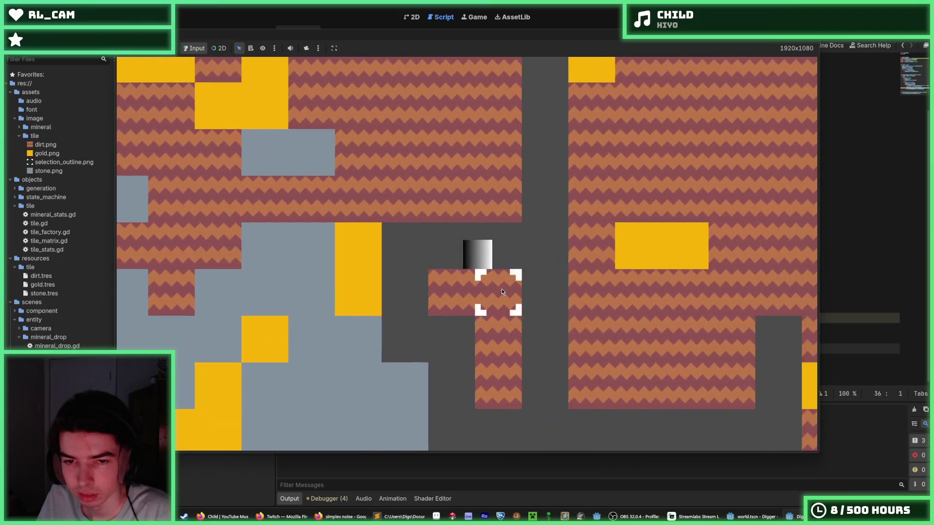
key("s")
key("d")
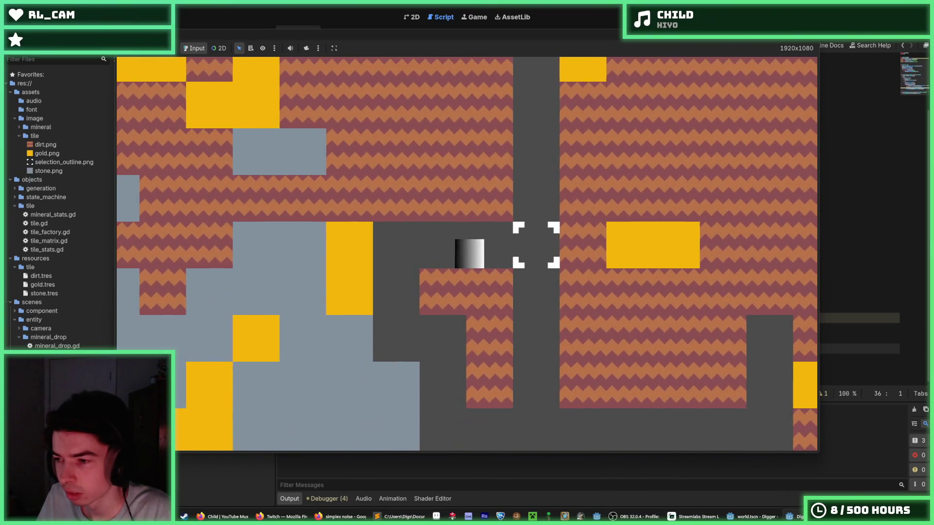
key("d")
key("s")
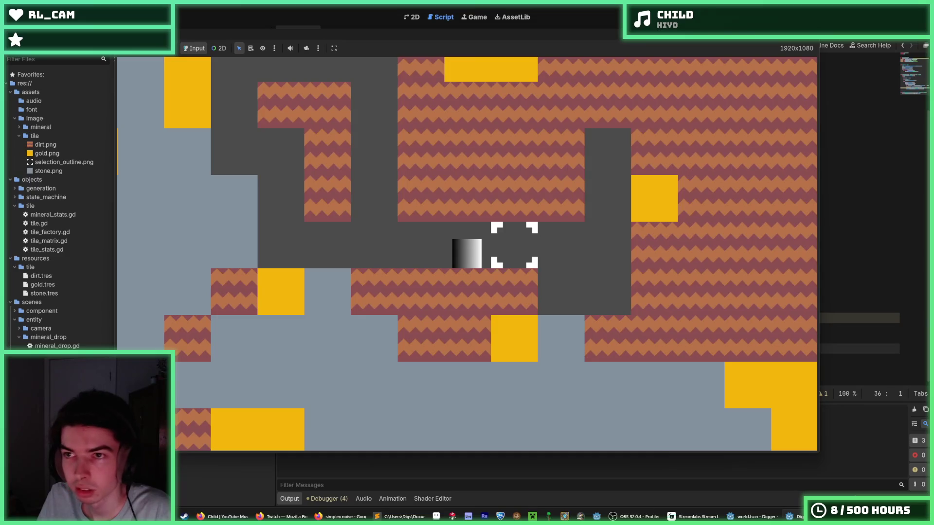
key("F8")
left_click(605, 166)
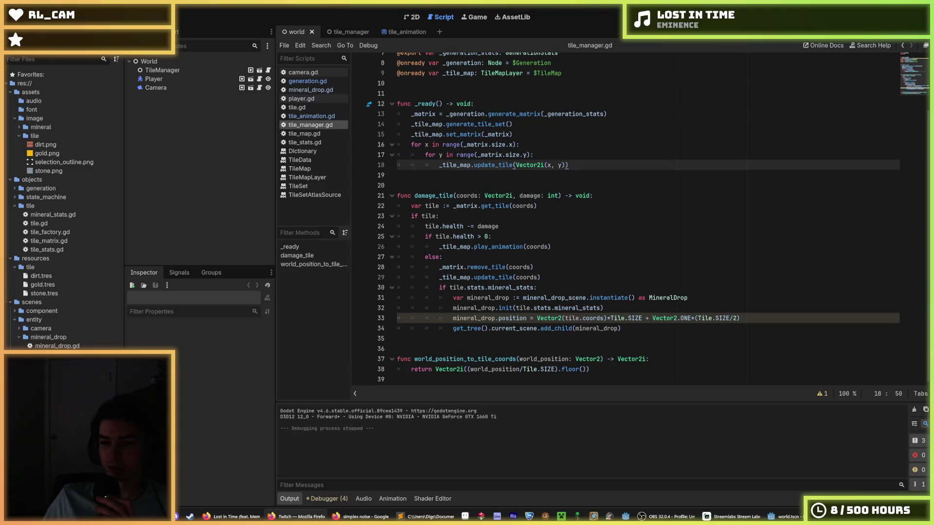
Put the cursor on empty line 20 of tile_manager.gd and relaunch the game with F5
left_click(719, 227)
left_click(631, 191)
left_click(597, 184)
left_click(587, 174)
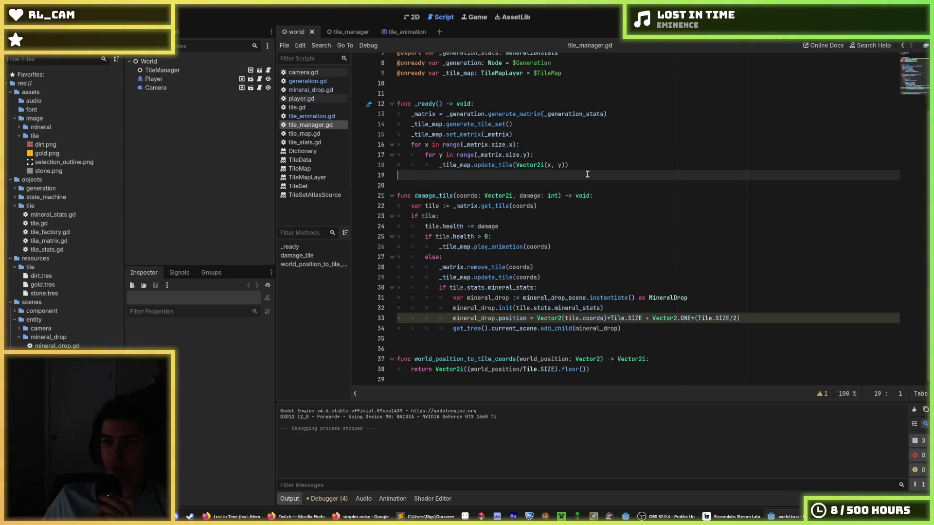
left_click(593, 167)
left_click(596, 179)
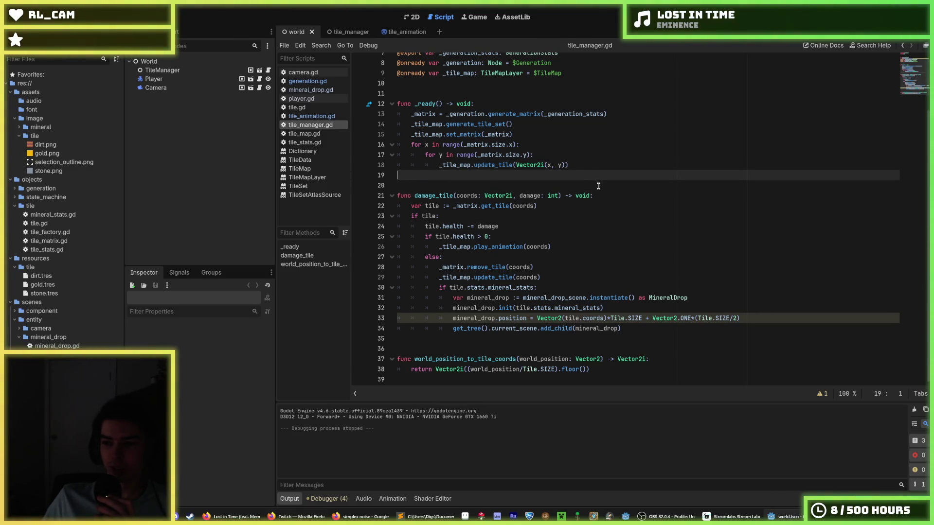
key("Down")
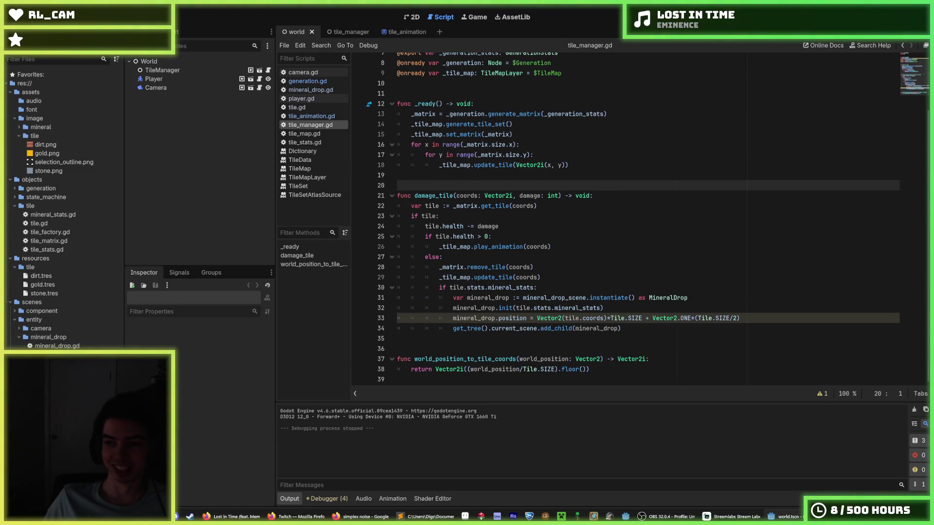
key("F5")
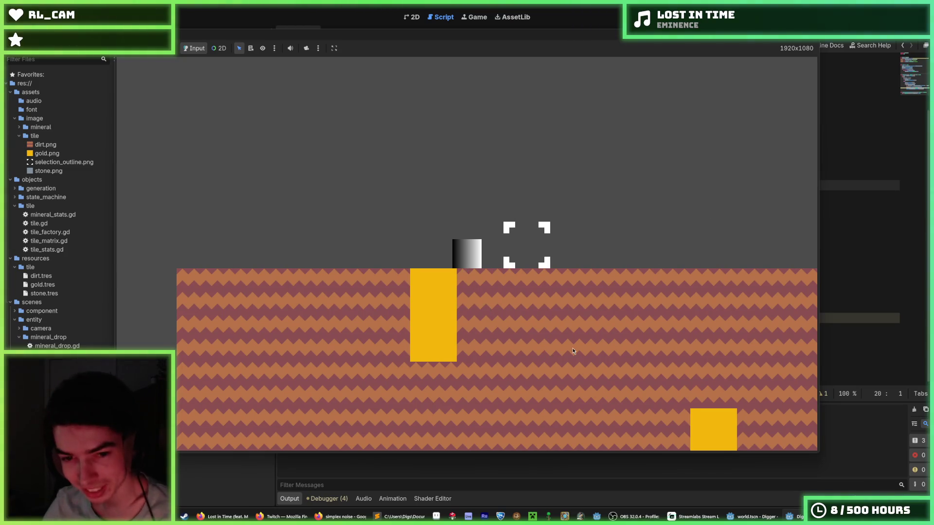
Adjust the game zoom and dig two dirt tiles below the player
scroll(559, 334, "down", 5)
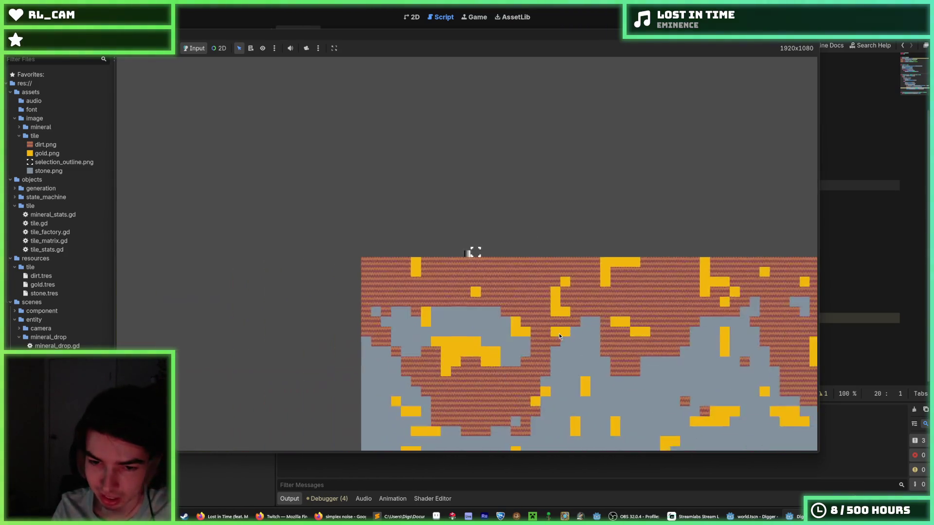
scroll(559, 333, "down", 2)
scroll(559, 333, "up", 2)
scroll(559, 333, "down", 2)
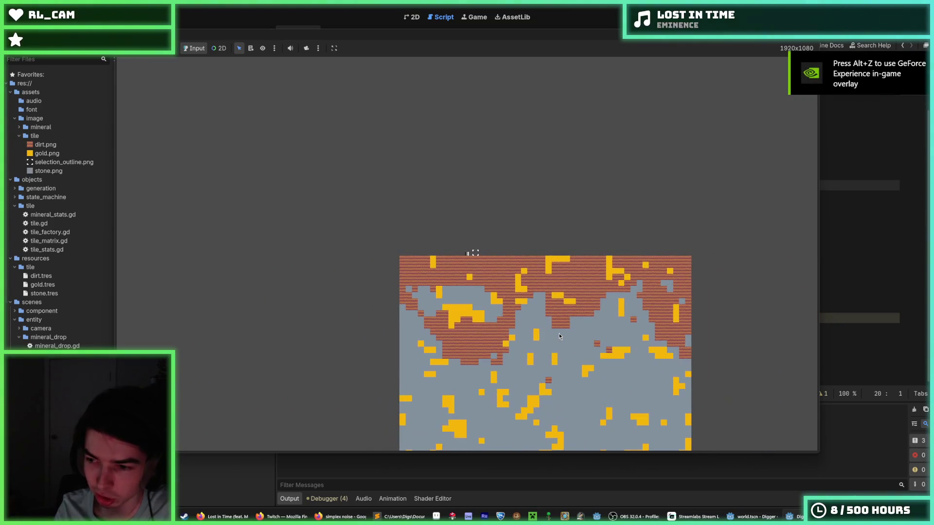
scroll(559, 336, "up", 1)
scroll(559, 336, "up", 4)
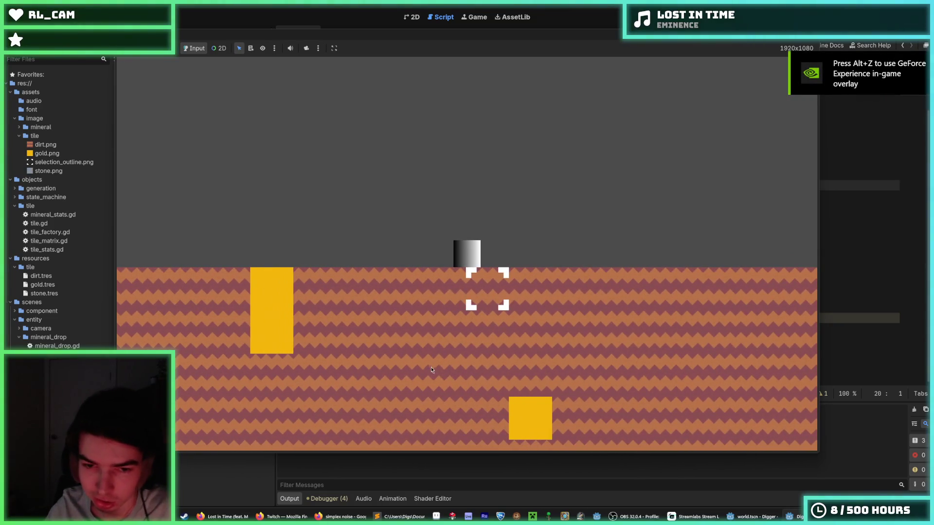
left_click(466, 371)
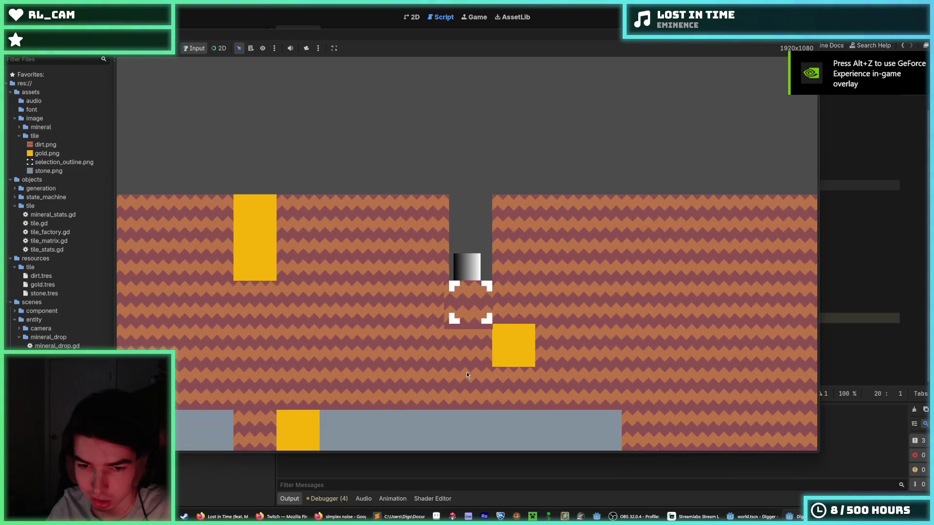
left_click(462, 373)
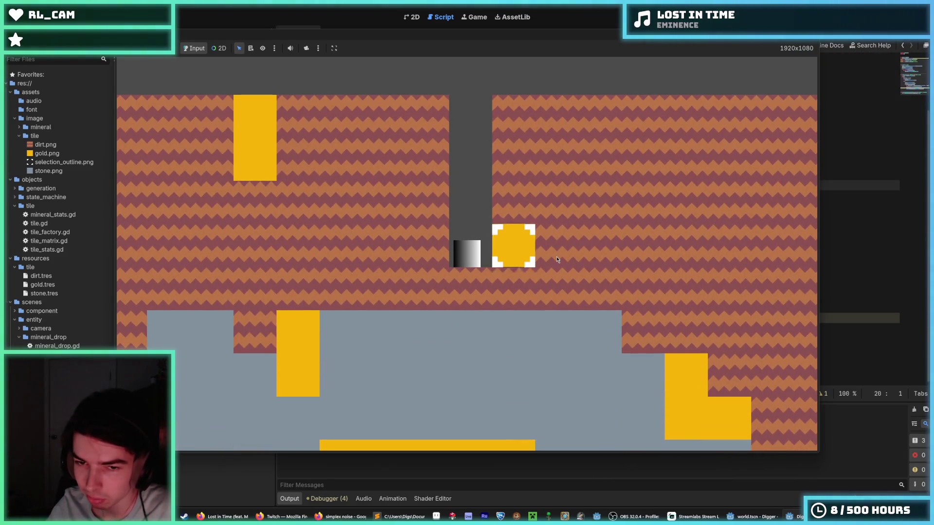
Mine rightward through dirt and gold tiles, leaving a gold drop
left_click(557, 260)
left_click(552, 263)
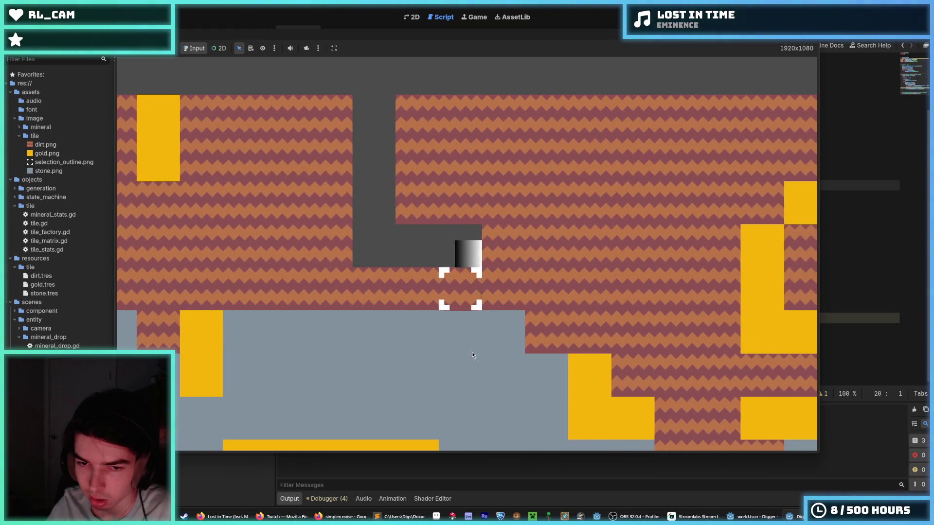
left_click(472, 354)
left_click(569, 269)
left_click(569, 270)
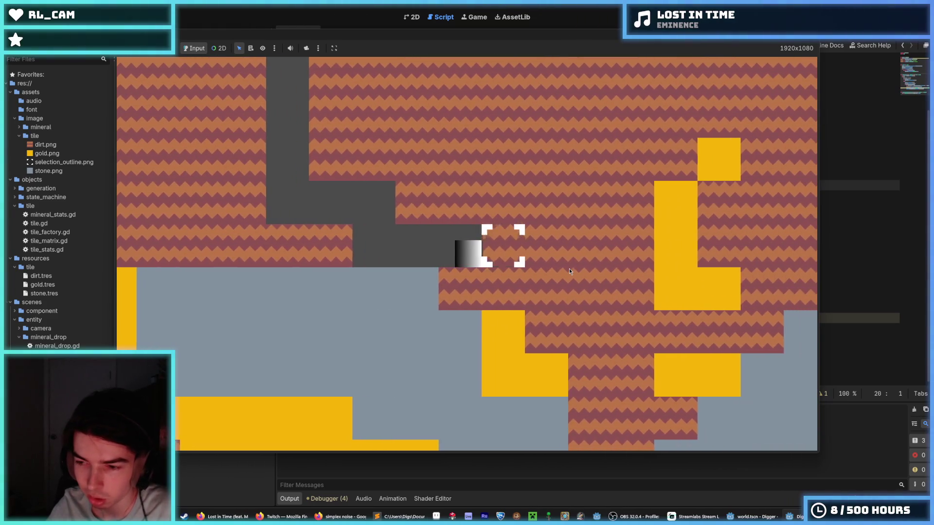
left_click(569, 269)
left_click(569, 269)
left_click(569, 269)
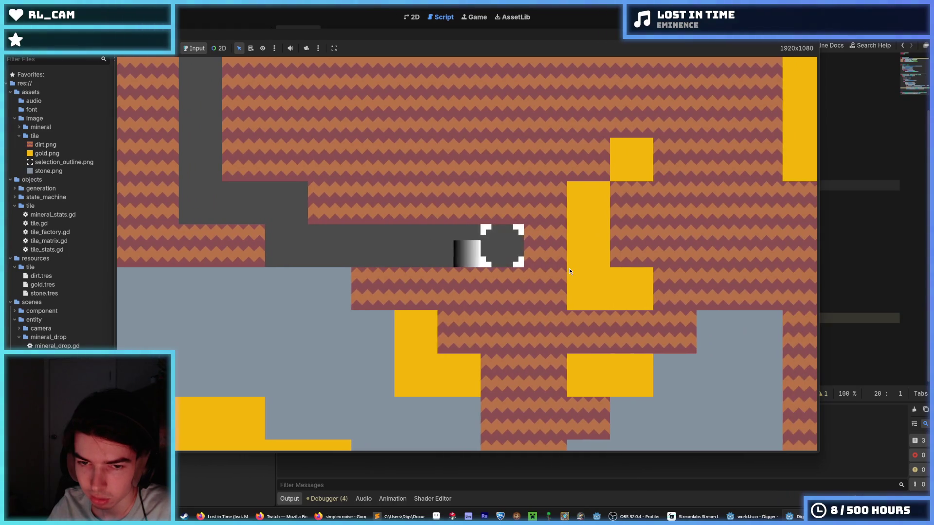
left_click(573, 267)
left_click(573, 267)
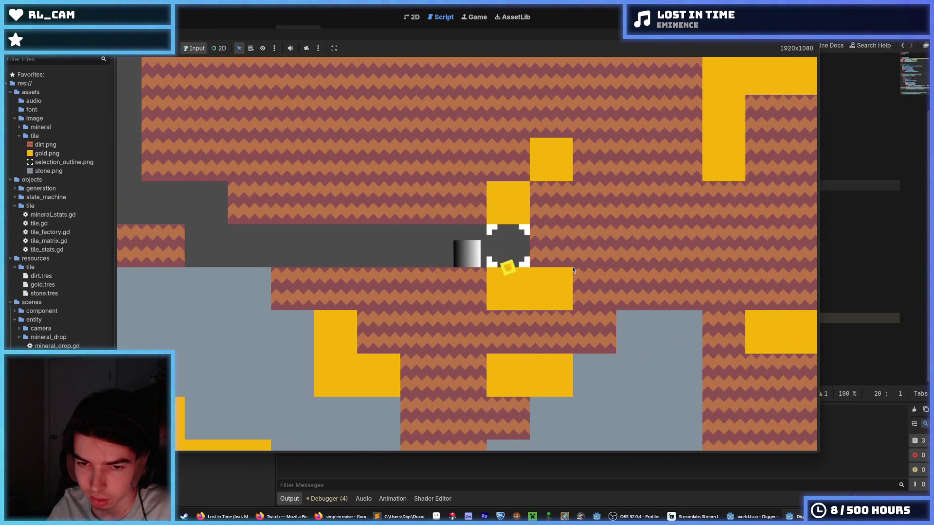
left_click(573, 267)
Mine the gold tile under the player and nearby dirt and gold tiles
left_click(477, 191)
left_click(462, 350)
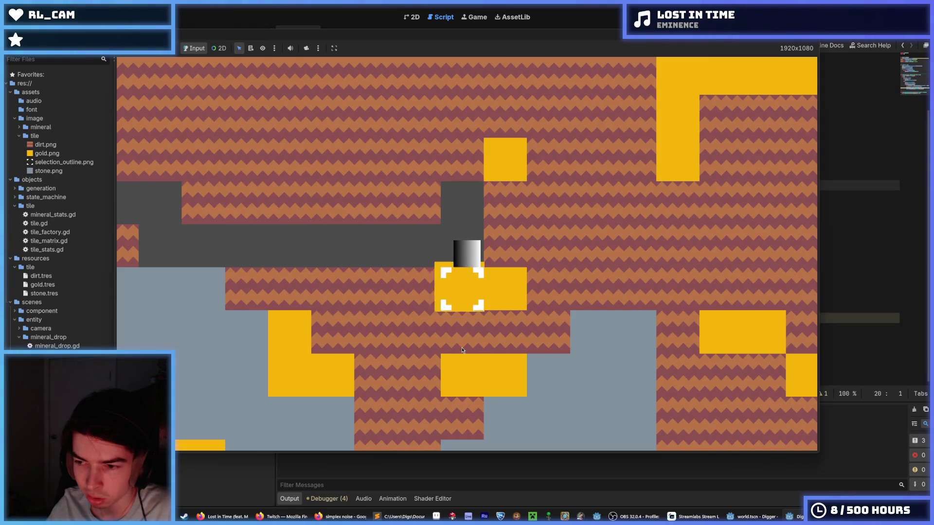
left_click(461, 347)
left_click(334, 268)
left_click(419, 329)
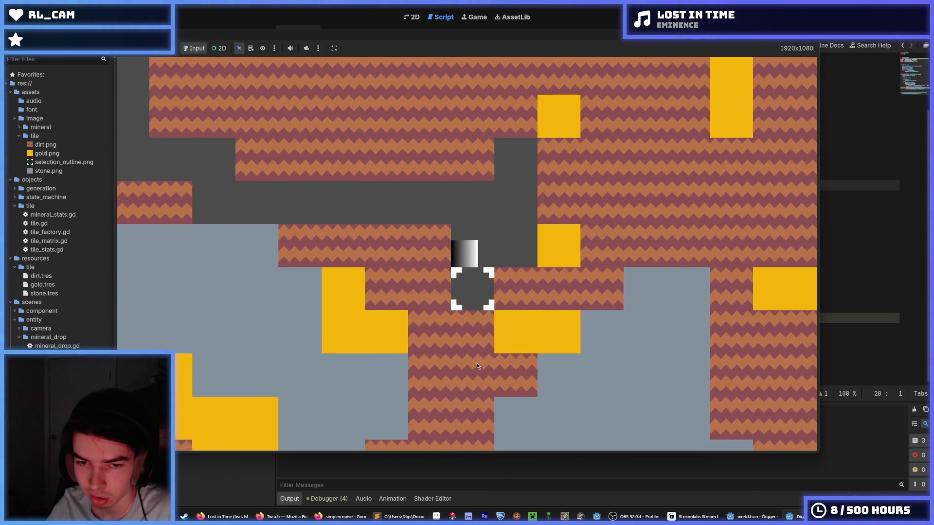
left_click(484, 357)
left_click(542, 265)
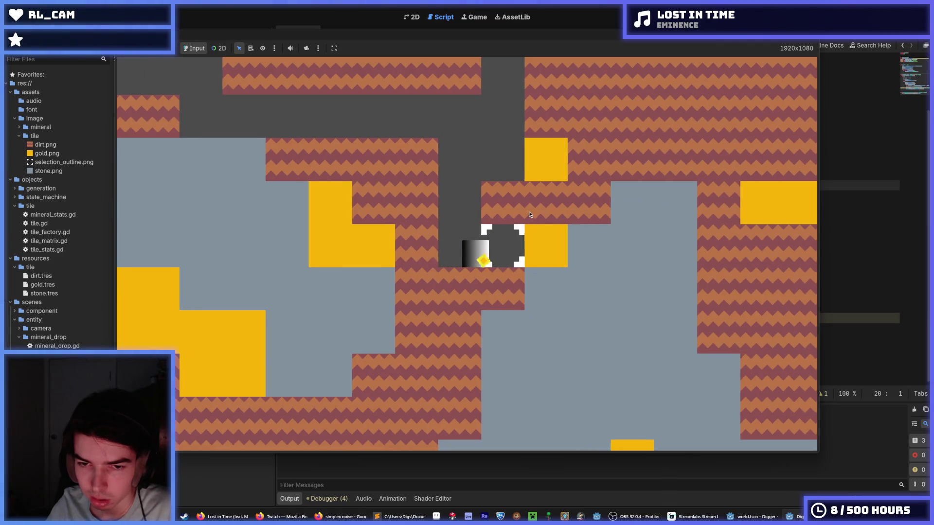
Collect the gold drop, climb the upper tunnel, then drop down the shaft mining more tiles
key("d")
left_click(529, 214)
key("w")
key("w")
key("w")
key("a")
key("a")
key("a")
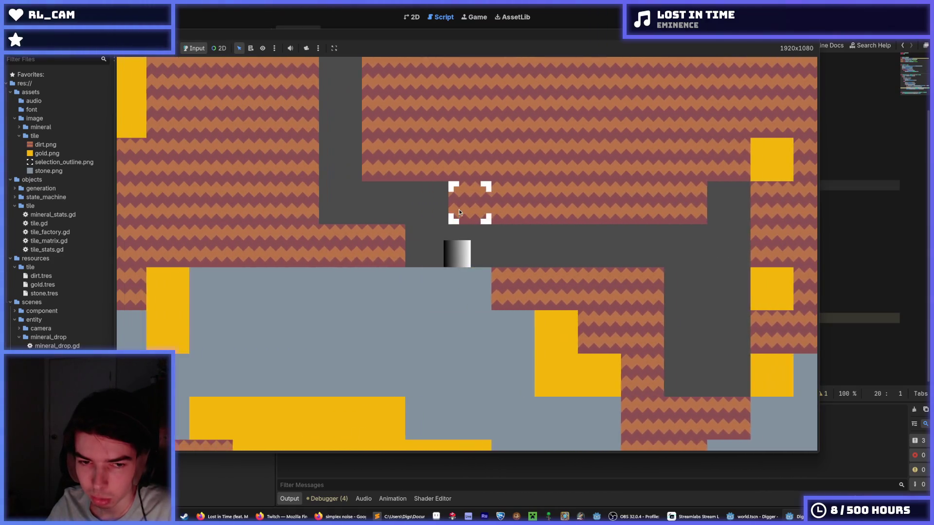
left_click(460, 212)
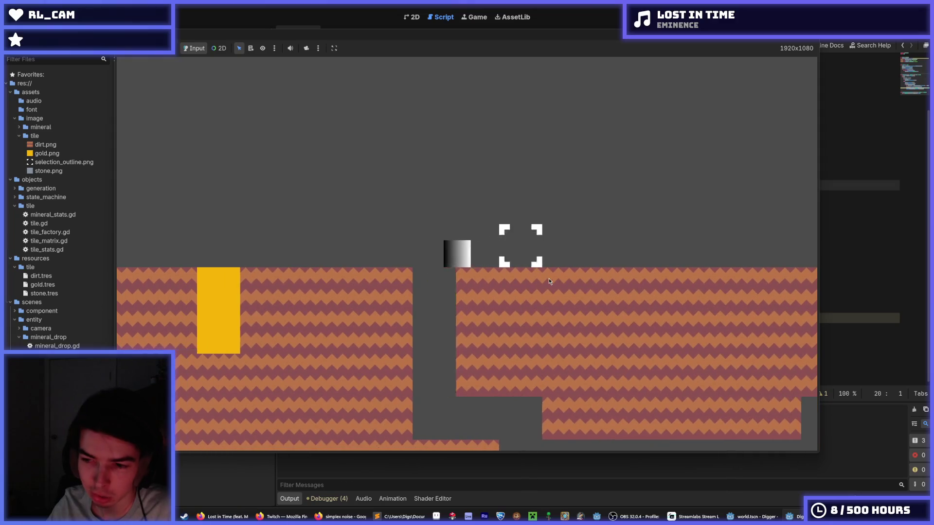
left_click(549, 281)
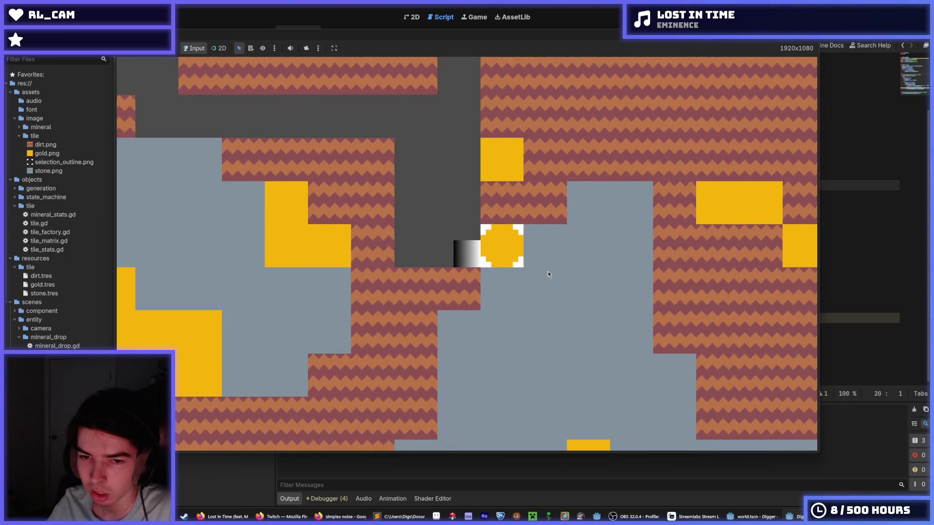
left_click(548, 270)
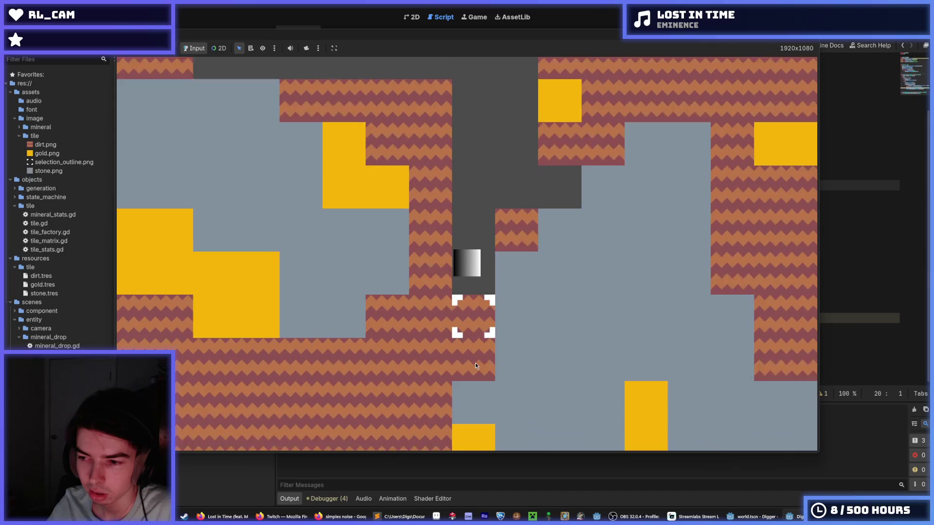
left_click(475, 366)
left_click(475, 365)
left_click(354, 285)
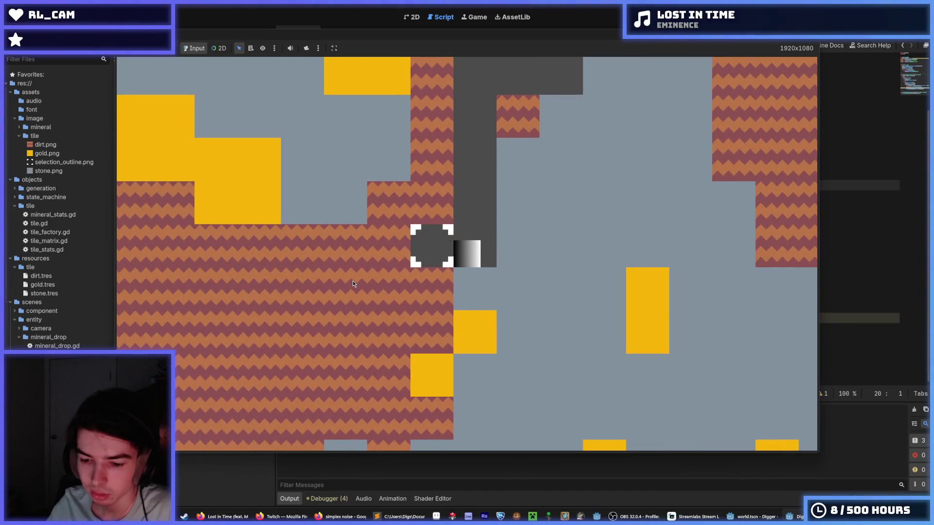
scroll(352, 281, "down", 5)
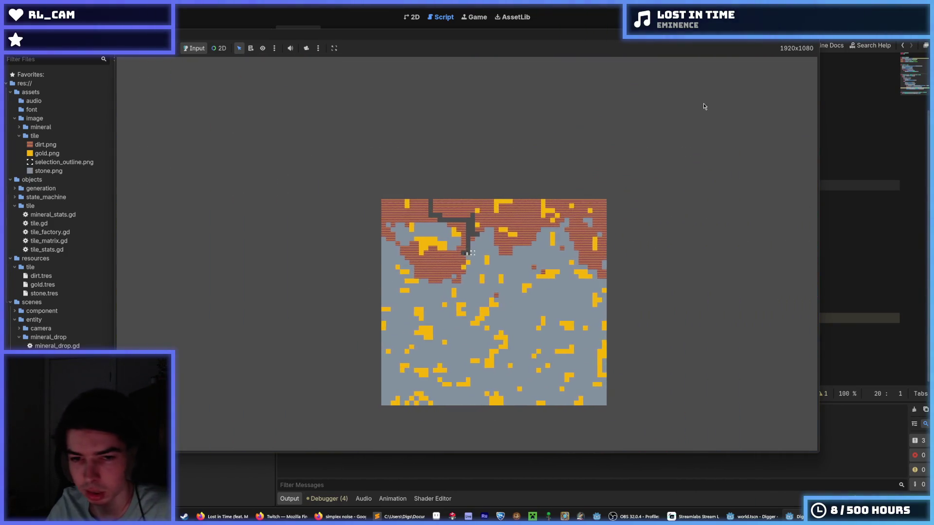
Stop the game and select the else branch, lines 27–30, of damage_tile
key("F8")
left_click(650, 168)
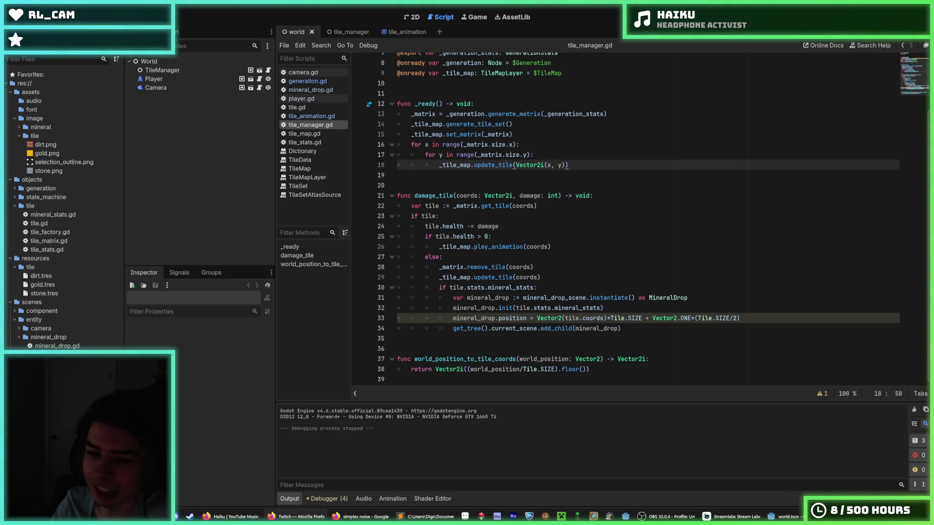
left_click(557, 287)
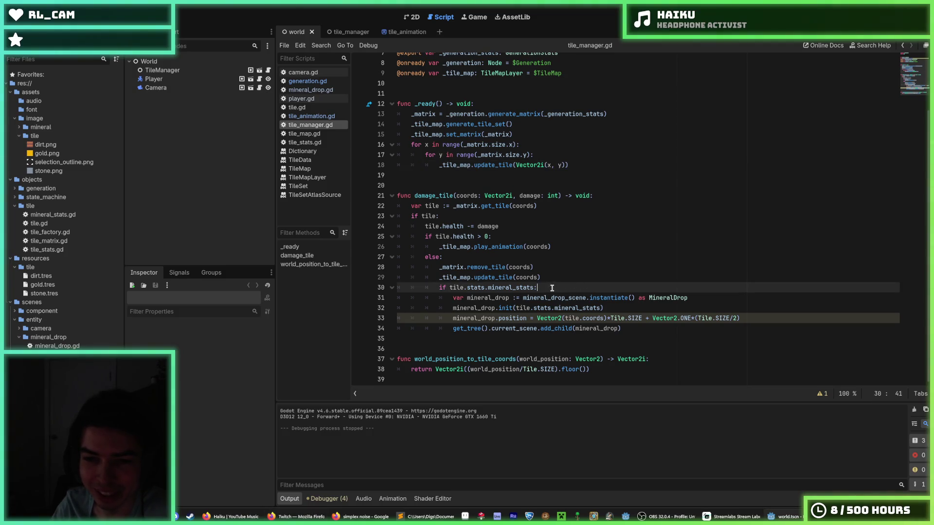
left_click_drag(552, 288, 425, 257)
left_click(425, 257)
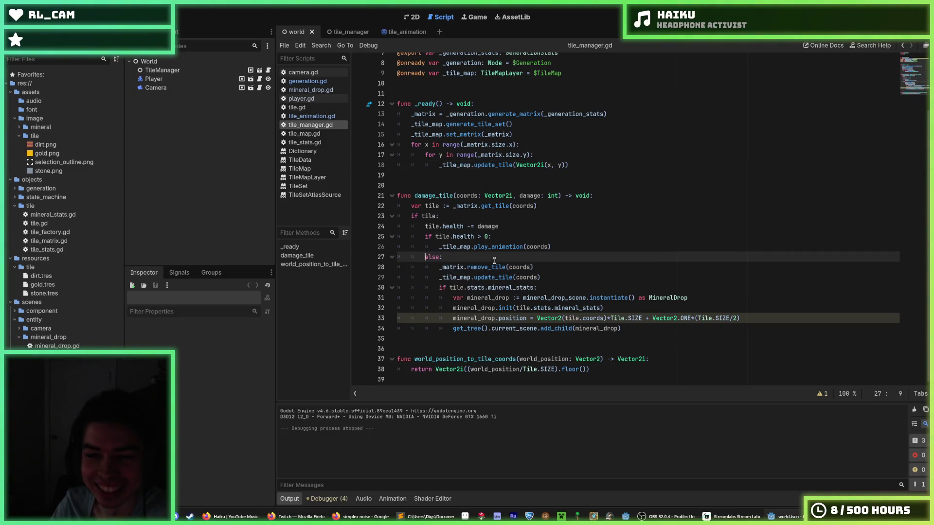
Select lines 25–30 of damage_tile, then switch over to the Steam window
mouse_move(555, 288)
left_mouse_down()
mouse_move(559, 280)
mouse_move(435, 236)
mouse_move(630, 276)
left_mouse_up()
left_click(603, 287)
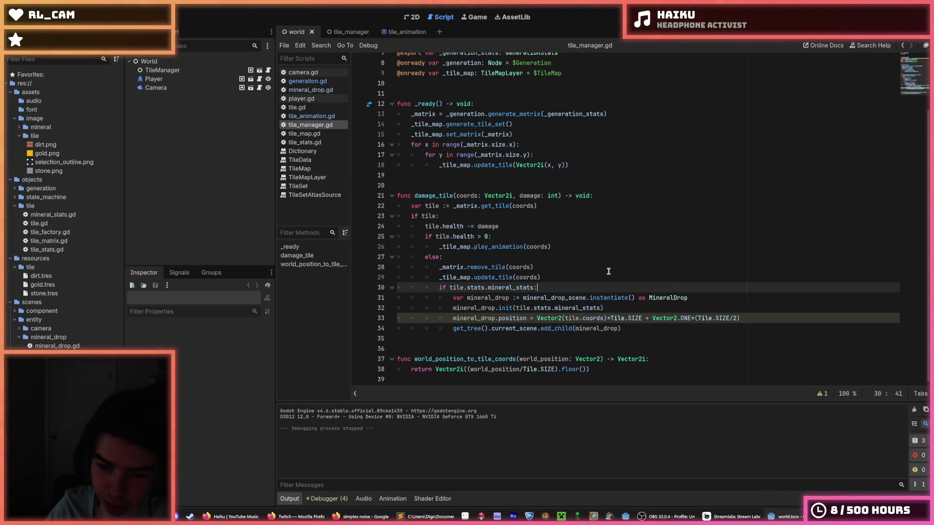
key("alt+Tab")
Search the Steam store for 'coal llc' and open the Coal LLC page
scroll(409, 263, "up", 4)
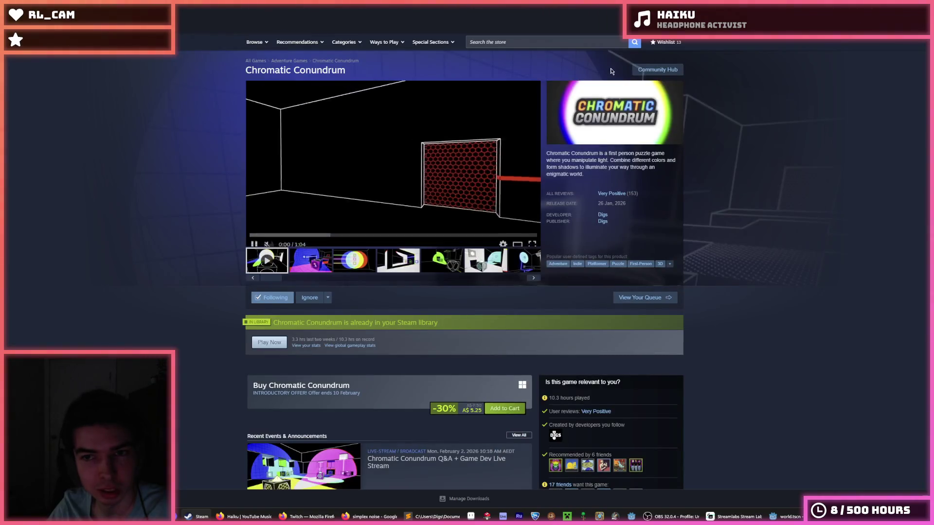
left_click(558, 43)
type("coal llc")
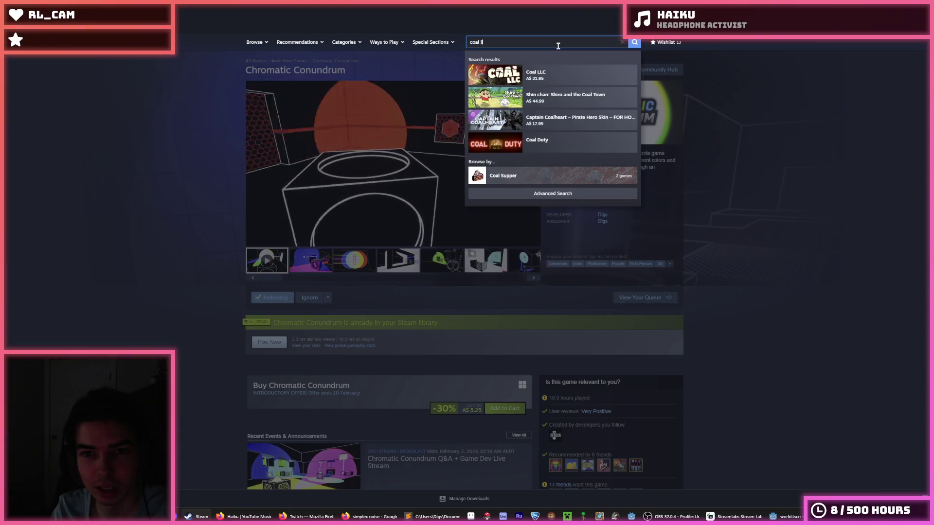
left_click(551, 75)
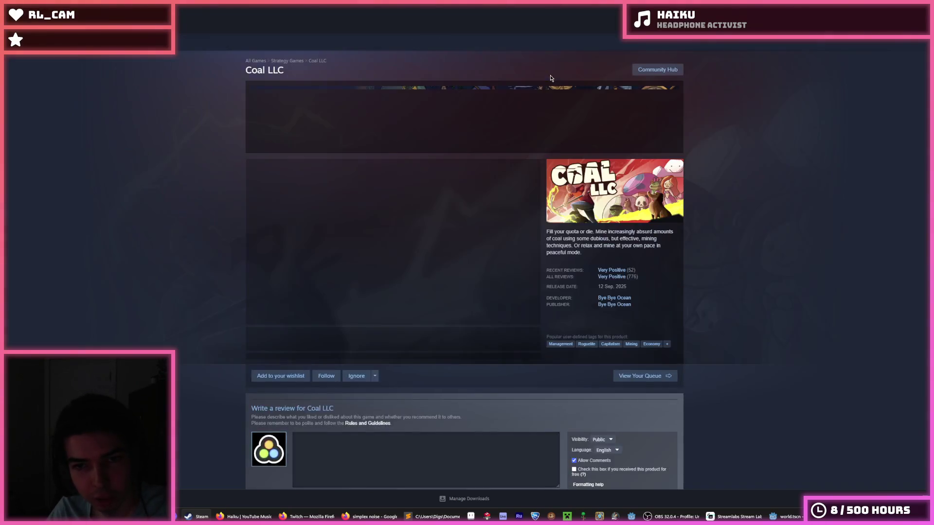
Browse the second, third, fifth and sixth Coal LLC gameplay screenshots
left_click(312, 337)
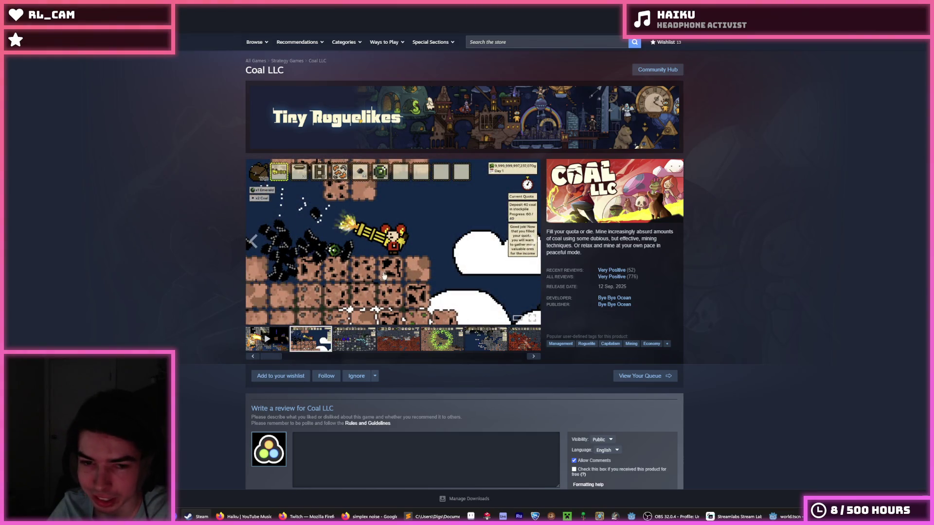
left_click(368, 342)
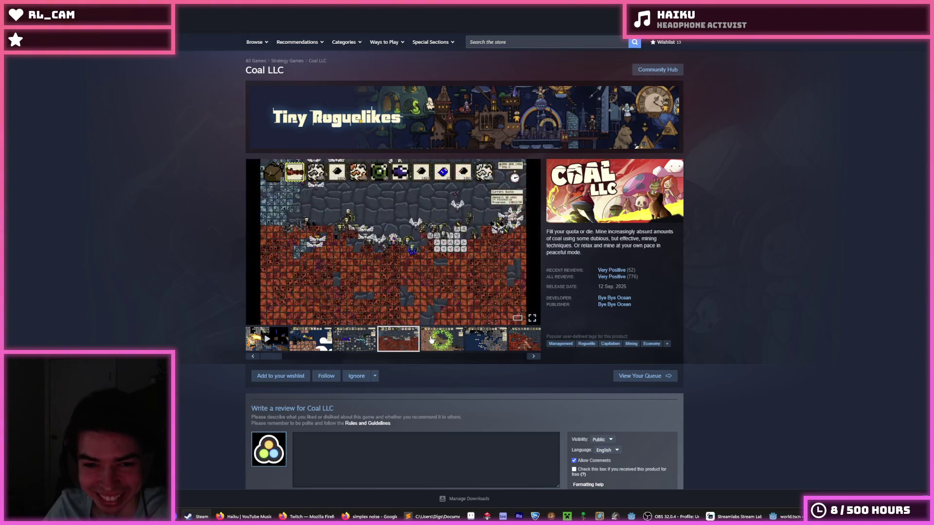
left_click(431, 341)
left_click(477, 340)
left_click(323, 340)
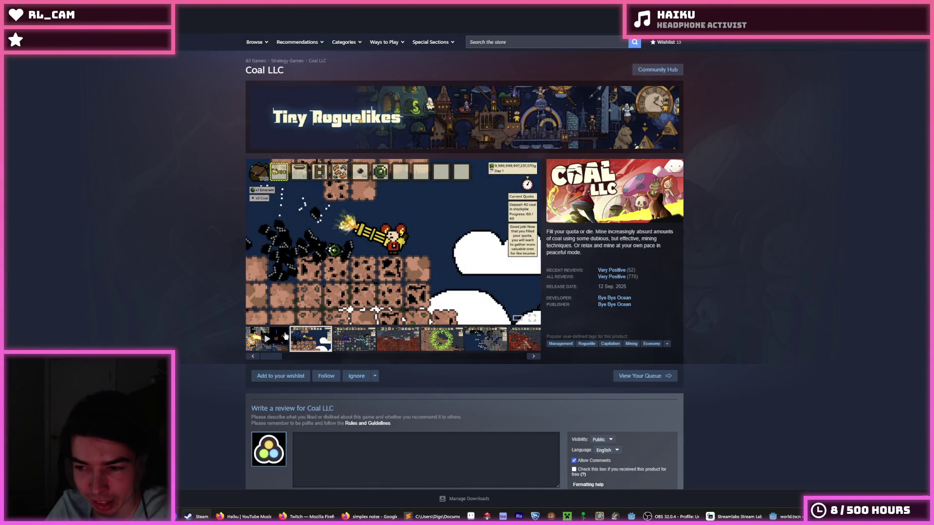
Play and pause the trailer, skip to 0:11, then show a screenshot and bring up the page in the browser
left_click(275, 346)
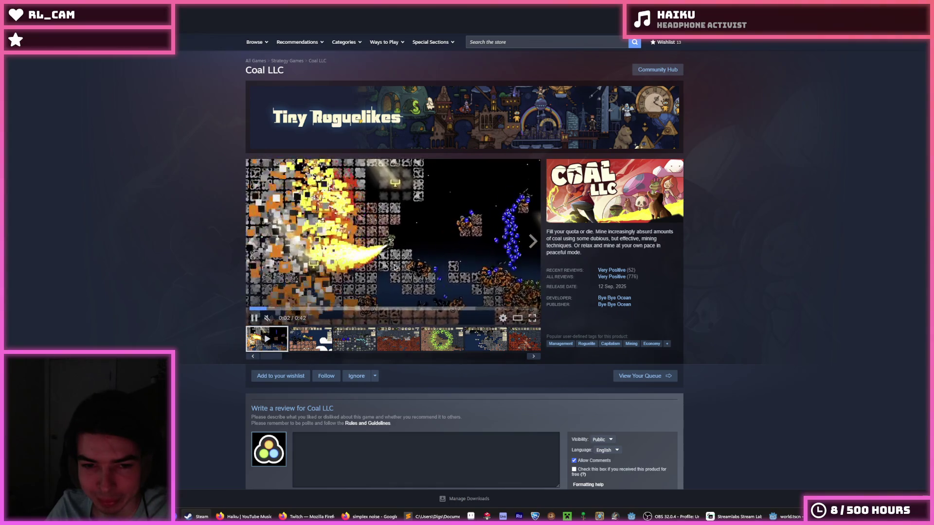
left_click(388, 274)
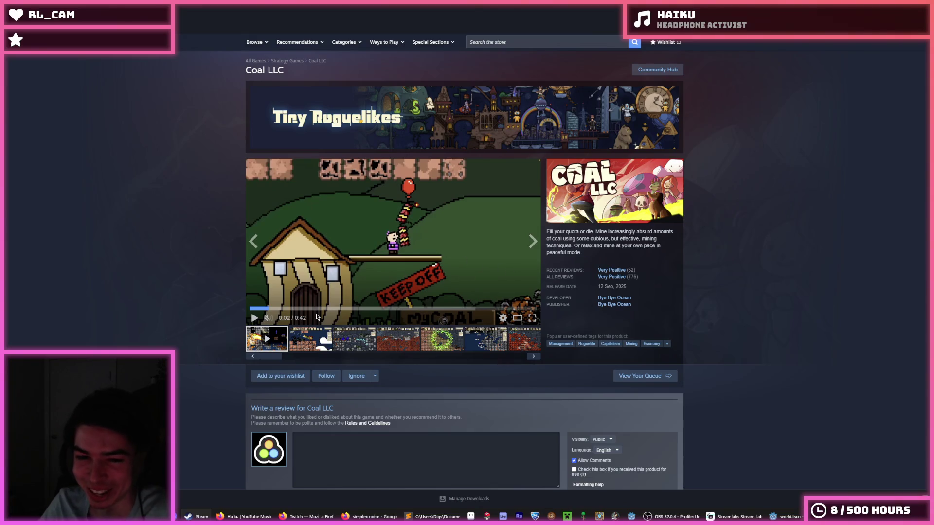
left_click(331, 308)
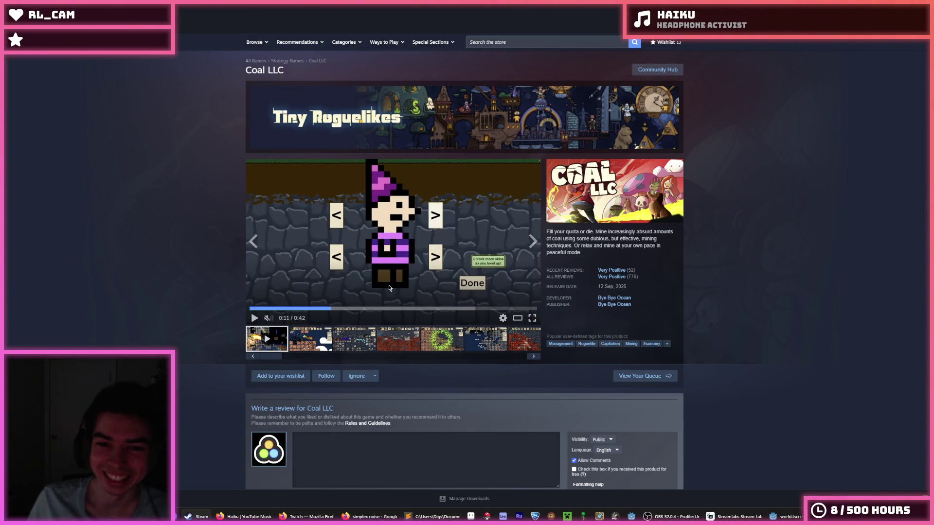
left_click(328, 339)
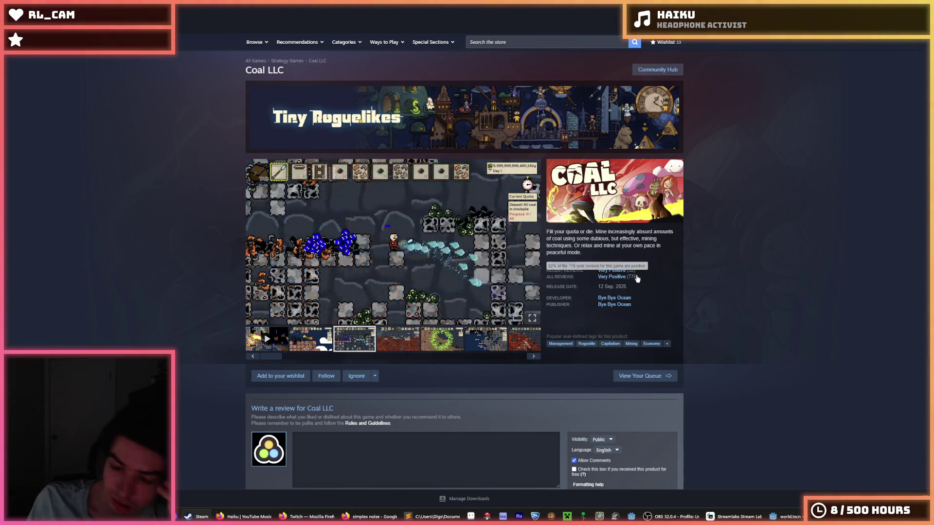
mouse_move(104, 24)
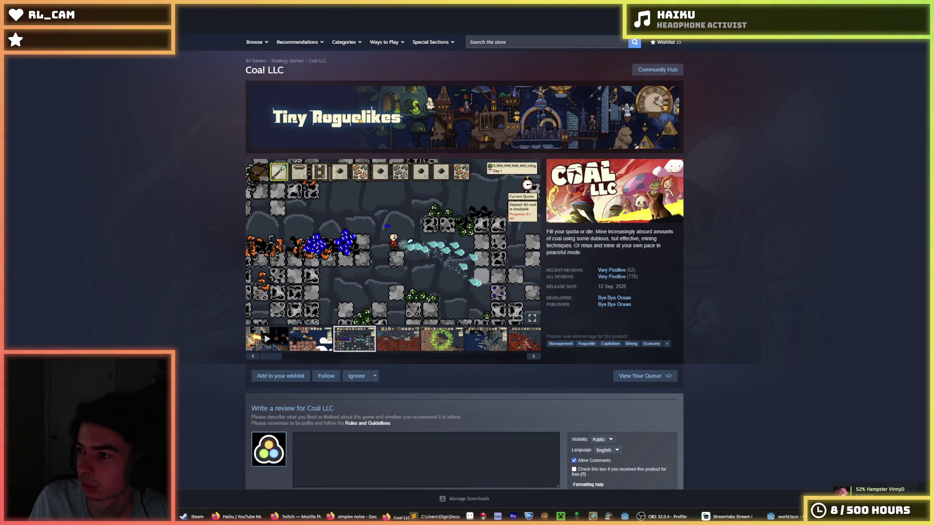
left_click(304, 517)
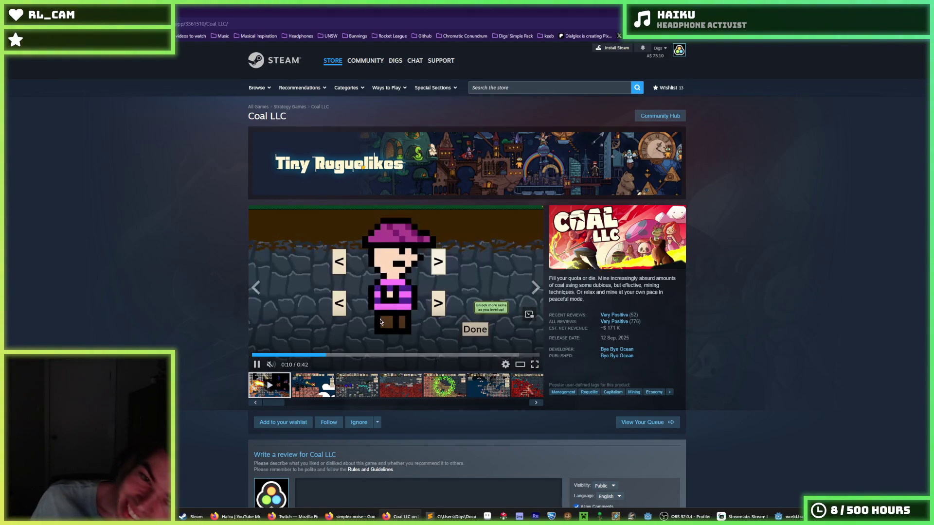
Replace the trailer with the third screenshot and read down to Recent Events and About This Game
left_click(357, 386)
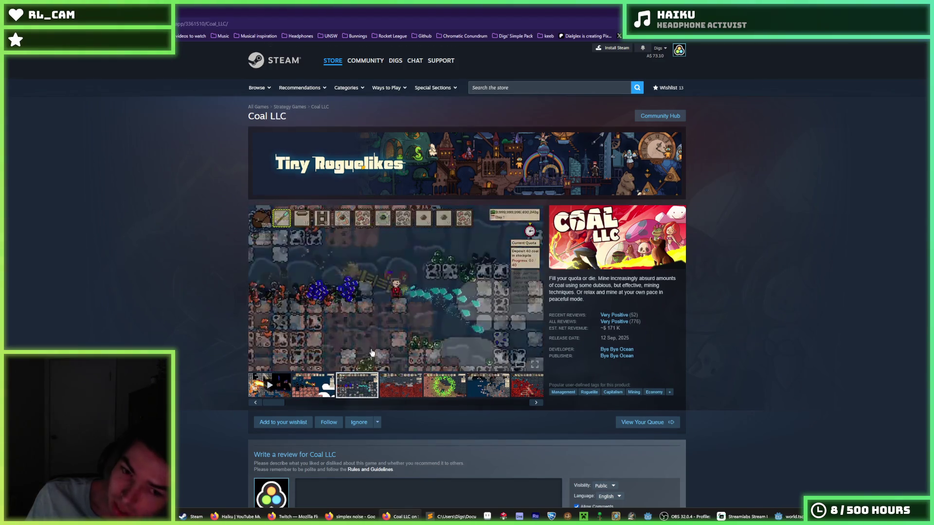
scroll(372, 352, "down", 5)
scroll(265, 277, "down", 9)
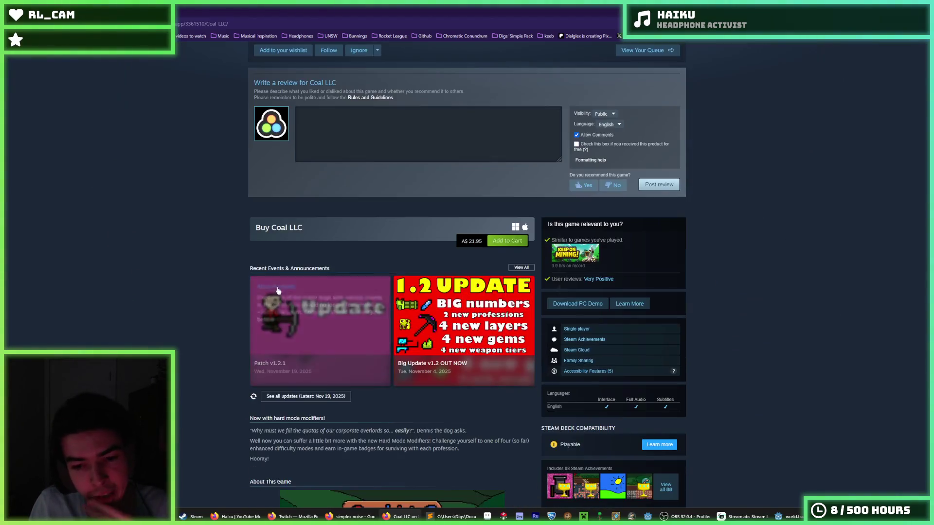
scroll(321, 303, "up", 14)
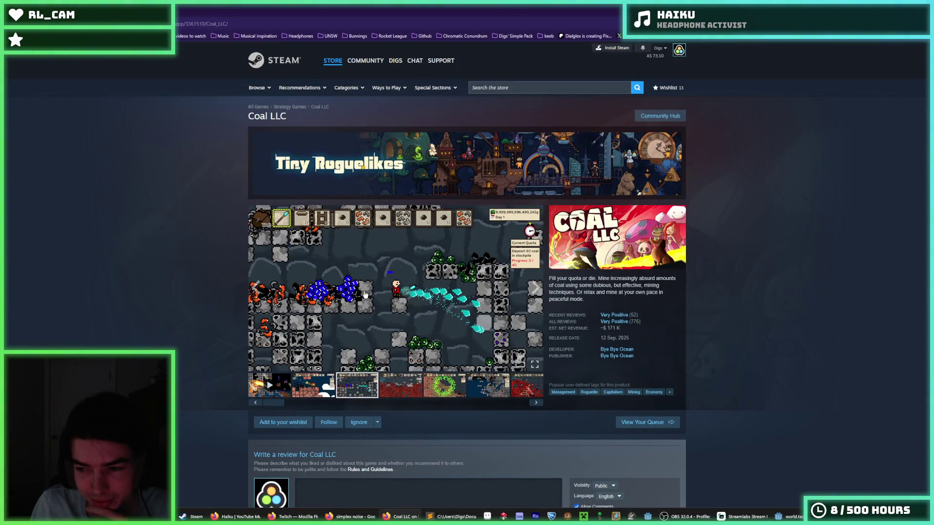
scroll(365, 294, "down", 3)
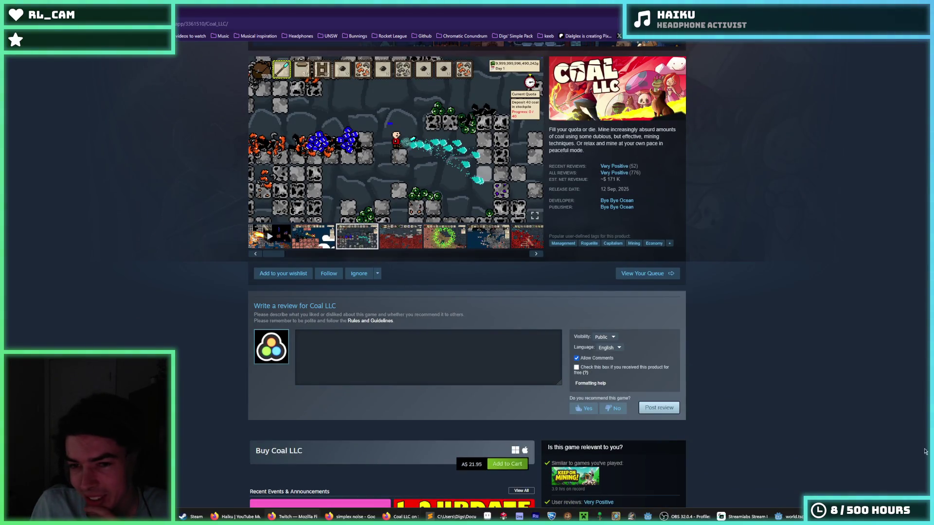
scroll(703, 326, "down", 8)
scroll(584, 321, "up", 2)
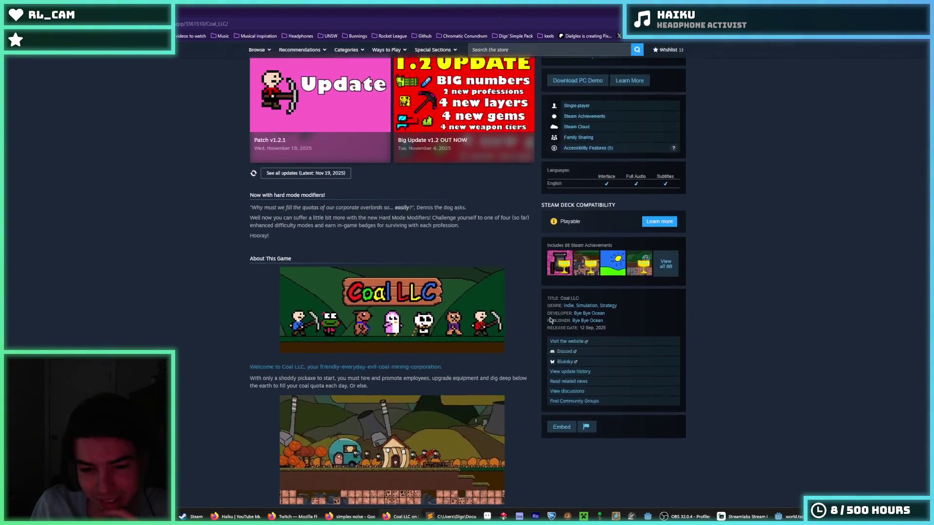
scroll(533, 320, "down", 10)
scroll(530, 324, "up", 15)
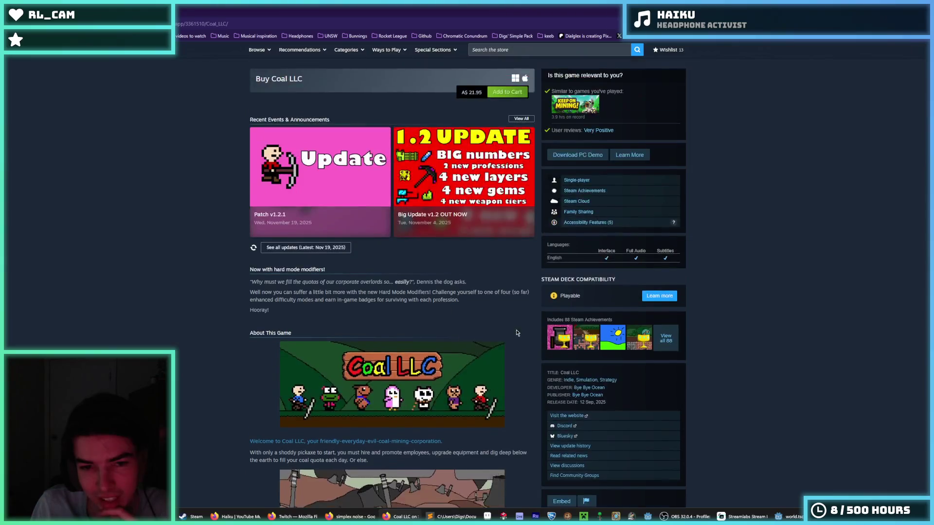
Expand the full About This Game description with READ MORE and read through it
scroll(527, 333, "down", 14)
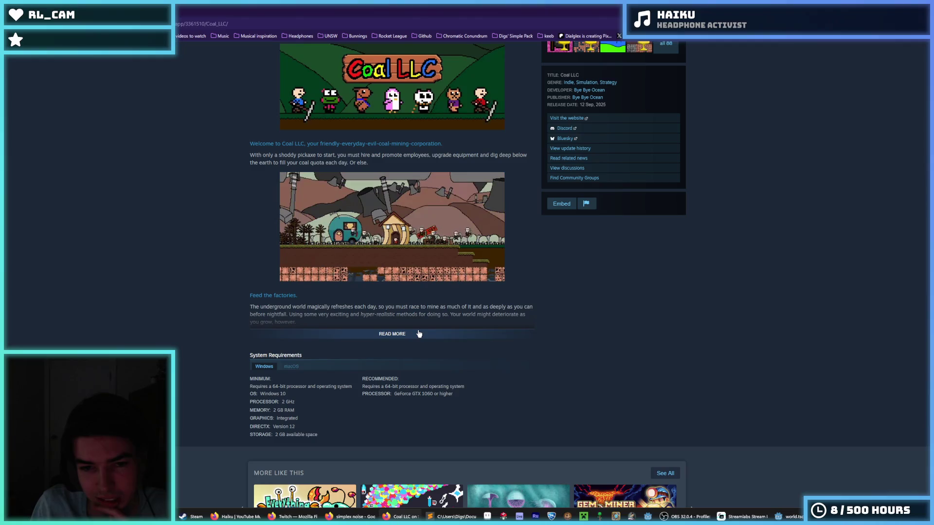
left_click(418, 334)
scroll(422, 326, "down", 5)
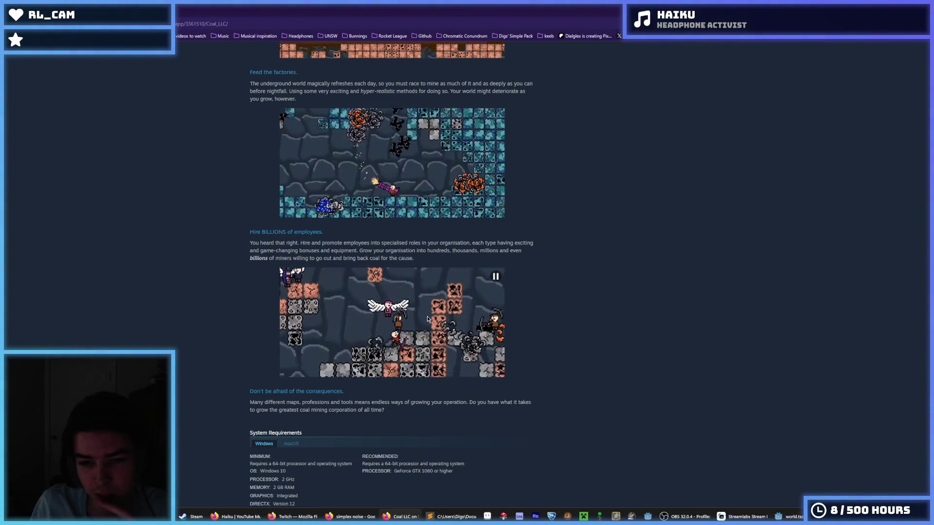
scroll(428, 320, "up", 15)
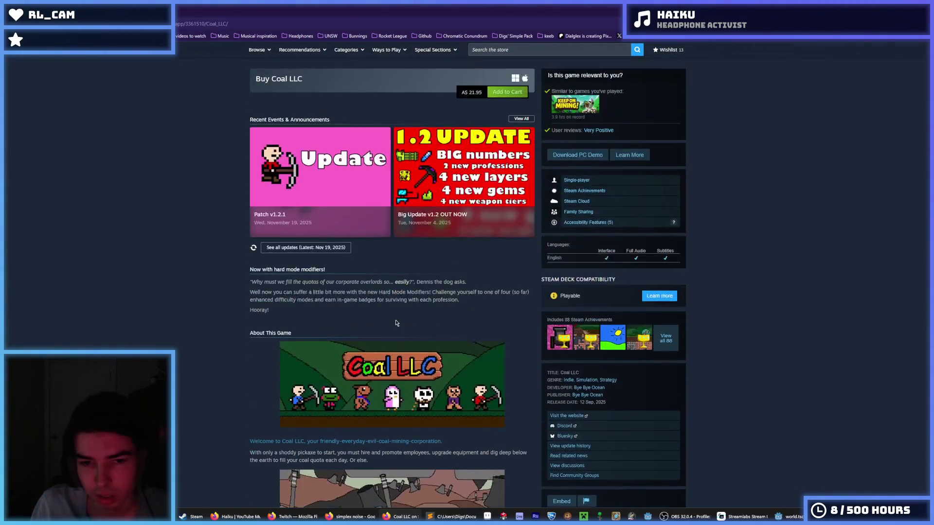
scroll(388, 316, "up", 3)
scroll(389, 316, "down", 5)
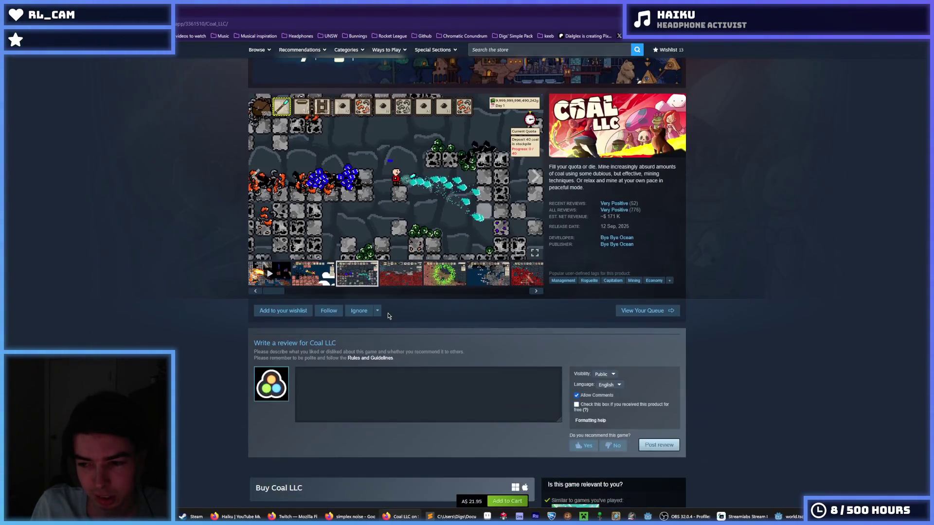
scroll(427, 305, "down", 11)
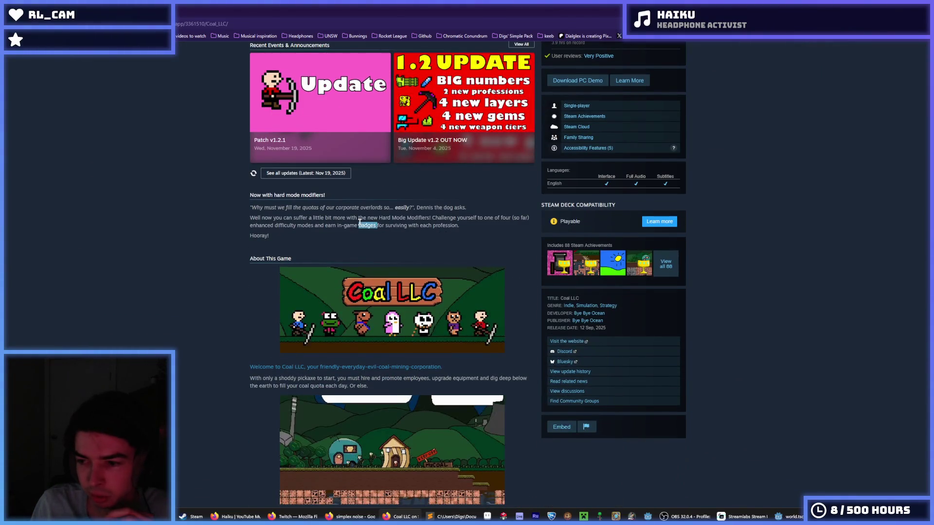
Highlight the hard mode modifiers paragraph, read on to System Requirements and More Like This, then return up
triple_click(360, 222)
left_click(229, 255)
scroll(229, 255, "down", 8)
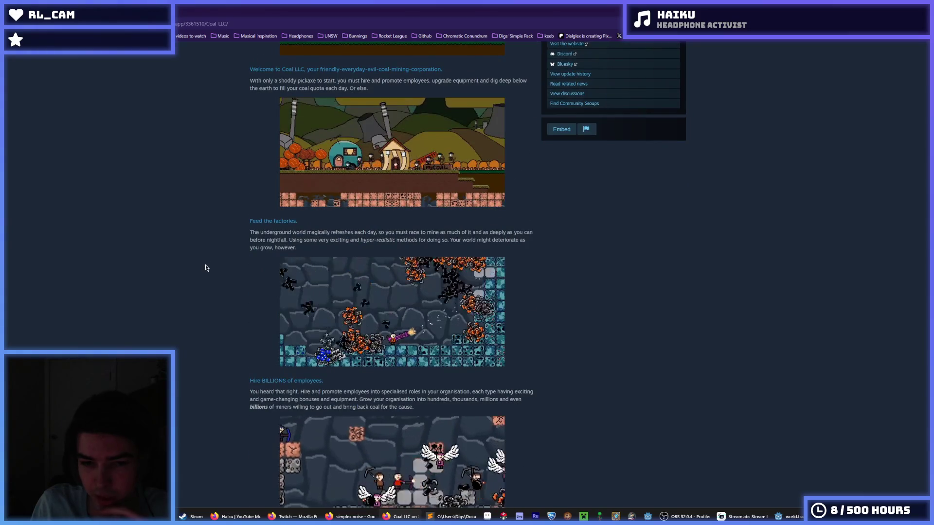
scroll(239, 265, "down", 5)
scroll(266, 267, "down", 4)
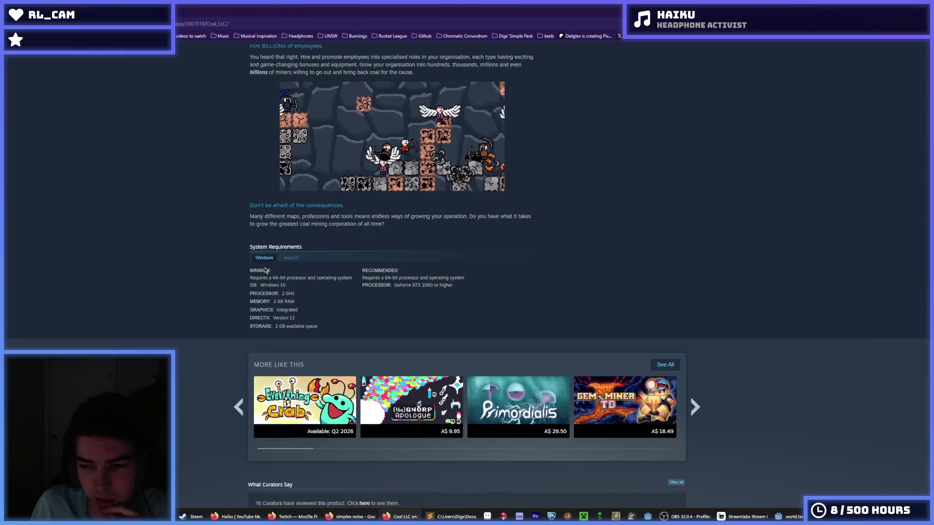
scroll(272, 253, "up", 9)
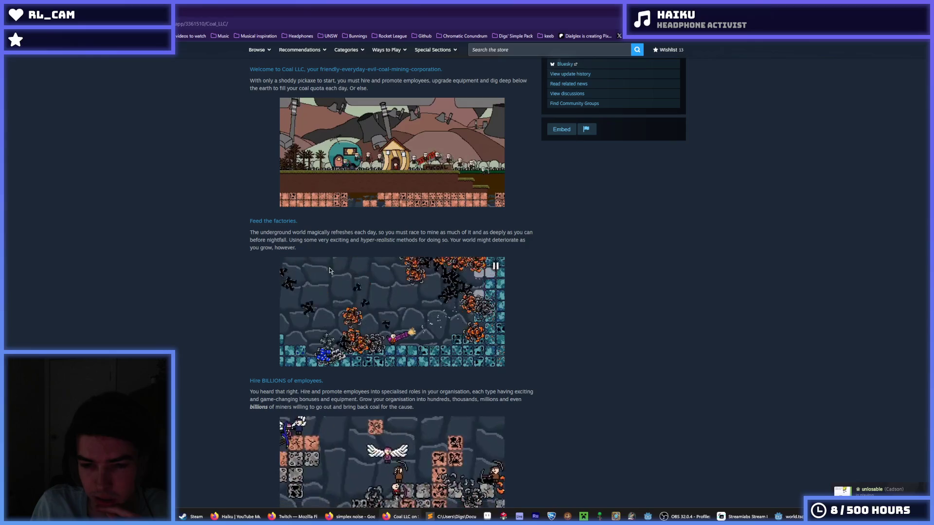
scroll(303, 263, "up", 1)
scroll(305, 263, "up", 20)
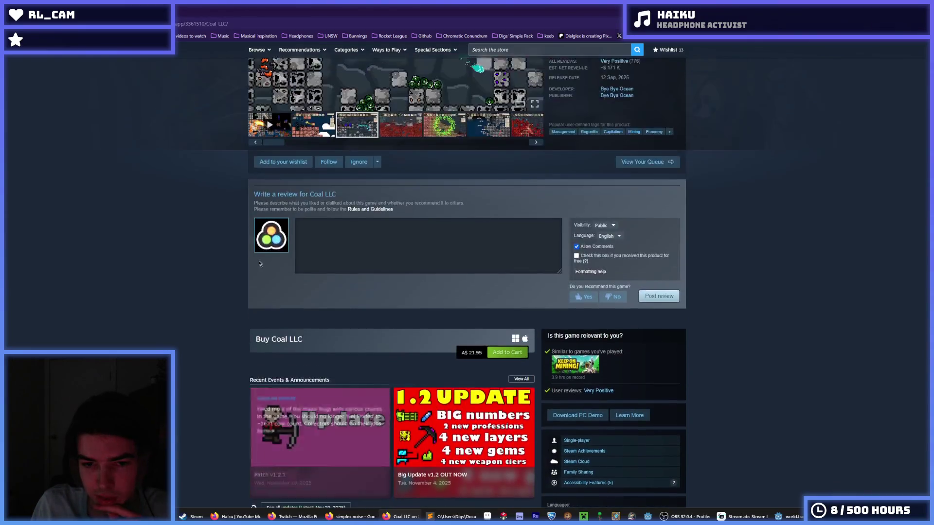
scroll(343, 325, "down", 3)
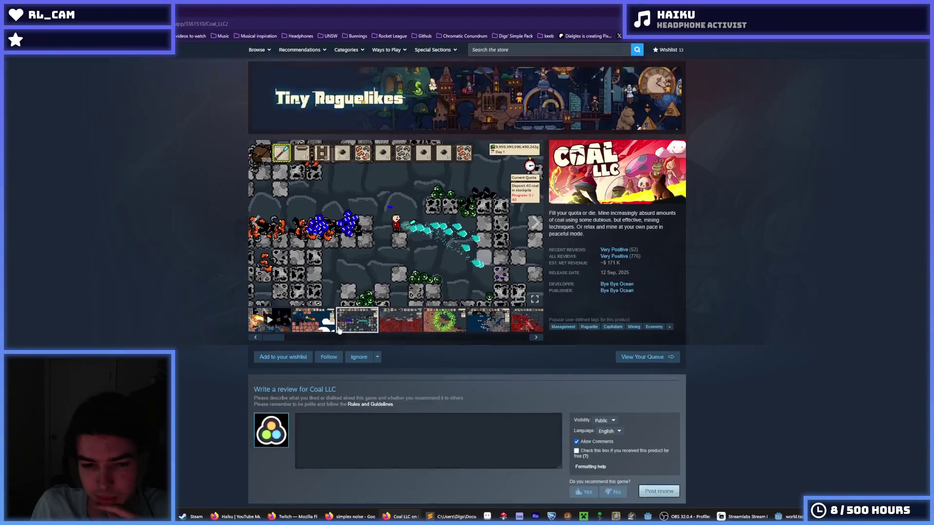
left_click(358, 279)
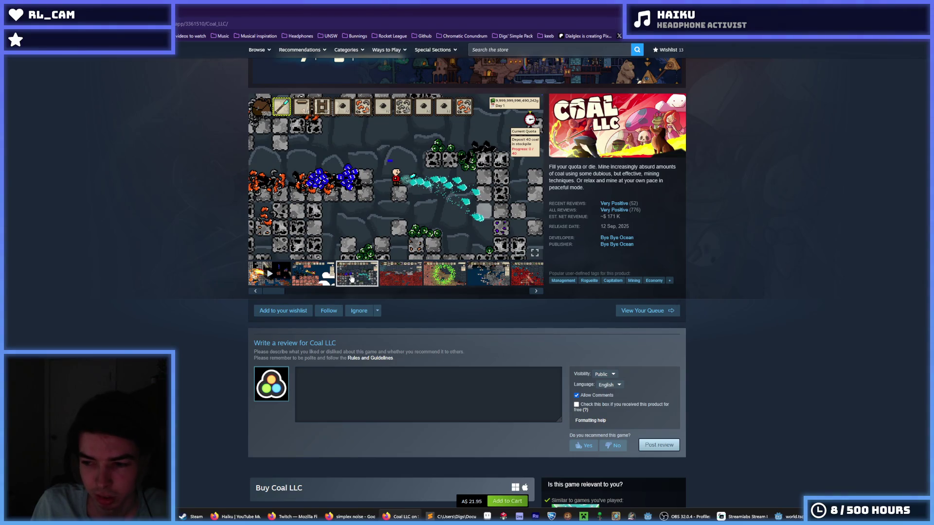
left_click(409, 274)
left_click(357, 275)
left_click(308, 277)
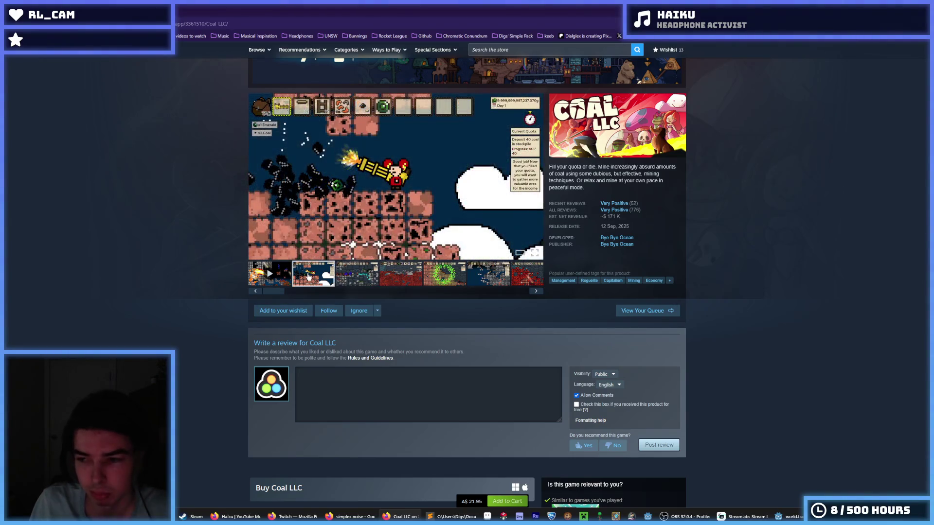
left_click(357, 276)
left_click(401, 275)
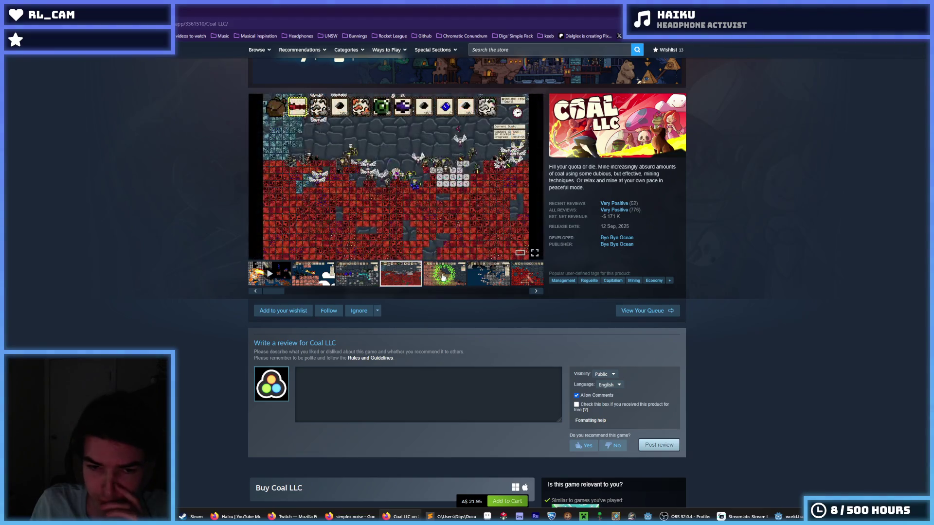
left_click(444, 275)
left_click(389, 276)
left_click(357, 275)
left_click(312, 276)
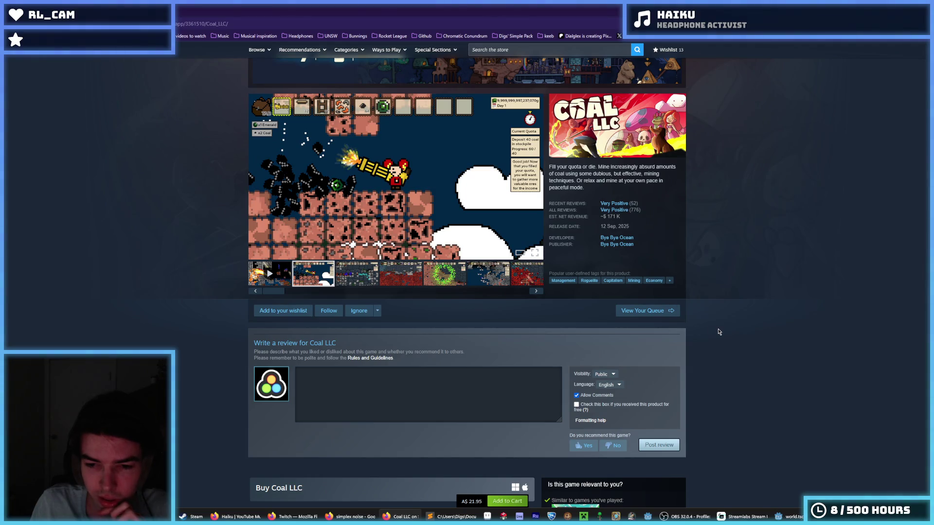
mouse_move(613, 204)
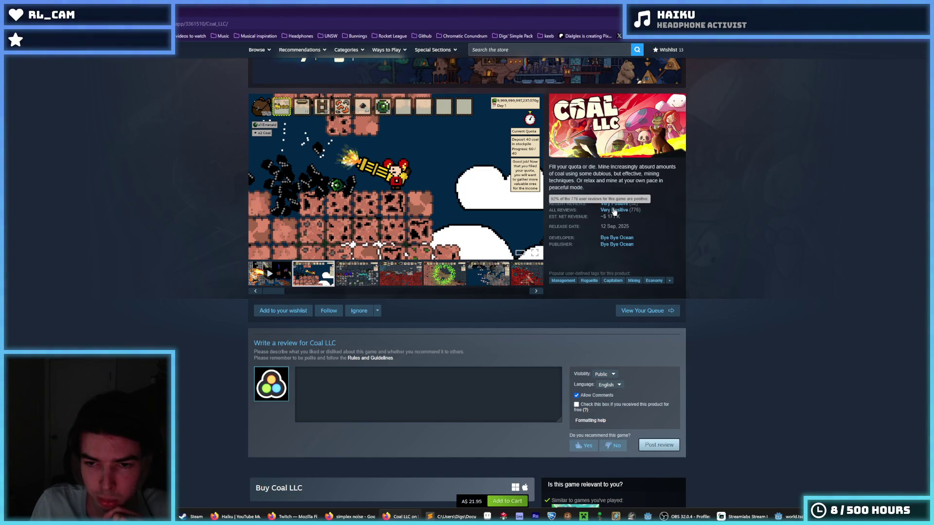
mouse_move(643, 213)
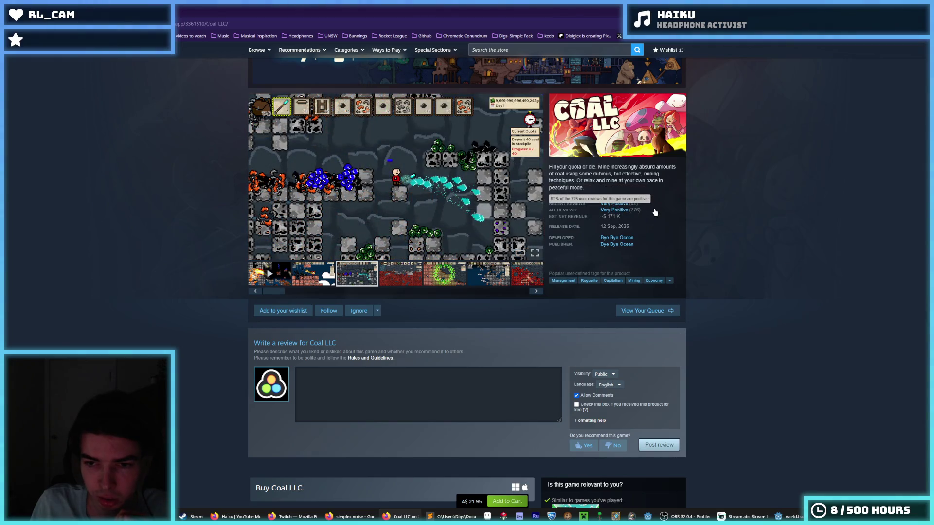
triple_click(606, 182)
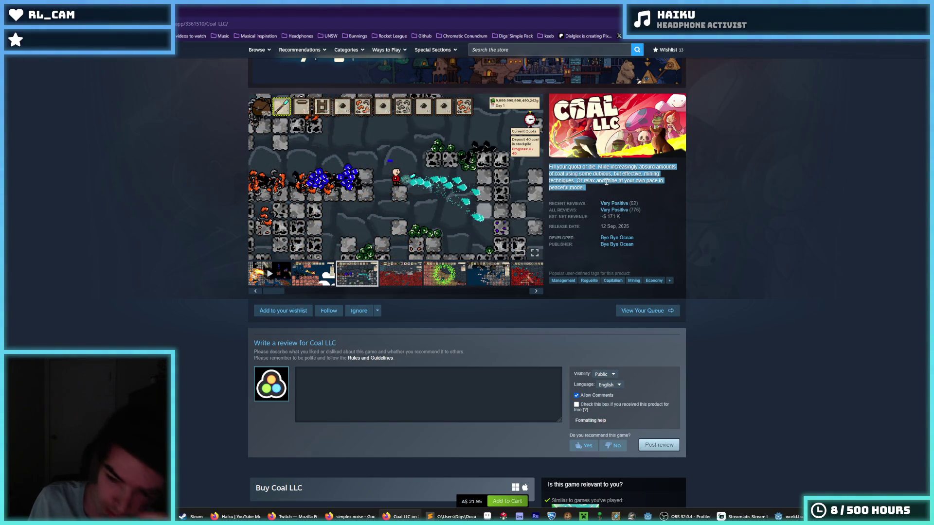
left_click(606, 182)
left_click(606, 181)
triple_click(606, 182)
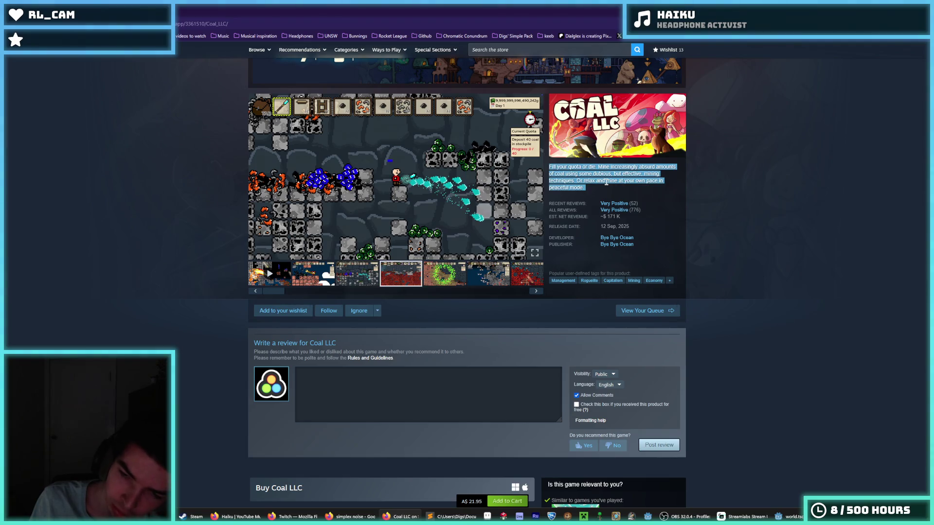
left_click(606, 181)
triple_click(606, 182)
double_click(606, 182)
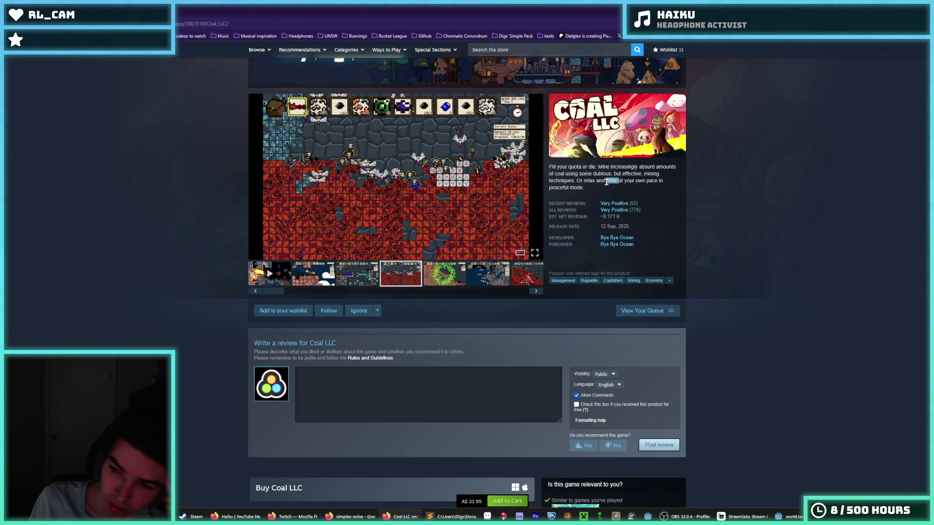
triple_click(606, 182)
triple_click(606, 182)
double_click(606, 182)
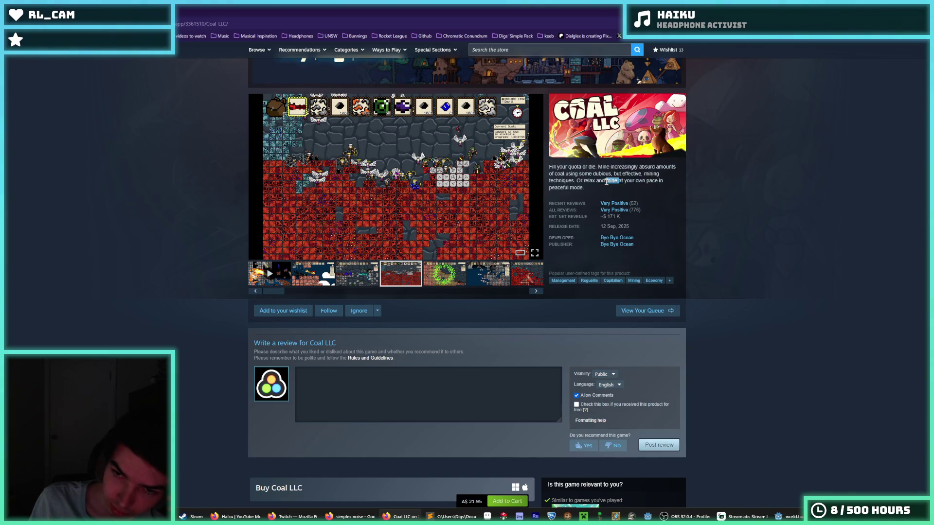
triple_click(606, 182)
left_click(606, 181)
triple_click(606, 181)
double_click(606, 182)
triple_click(606, 182)
double_click(606, 182)
triple_click(606, 182)
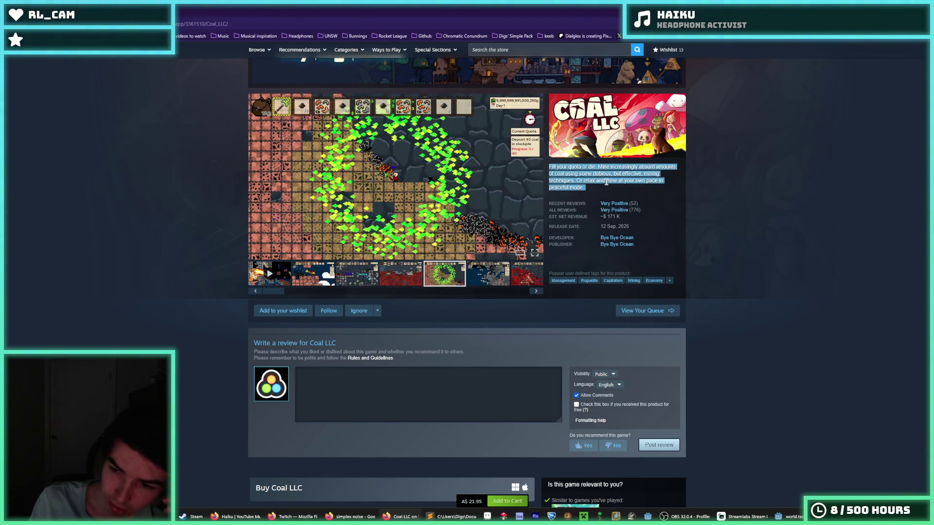
double_click(606, 182)
triple_click(606, 181)
triple_click(606, 182)
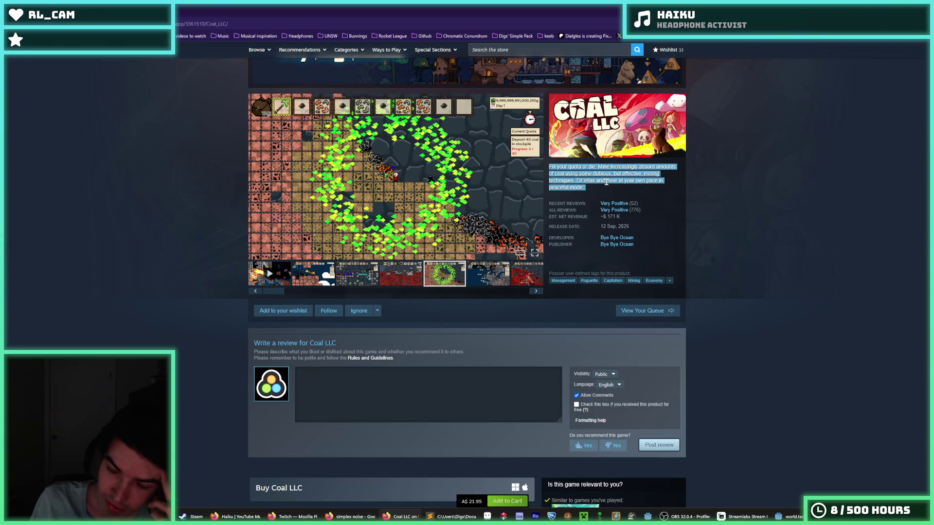
triple_click(606, 182)
left_click(606, 182)
scroll(606, 182, "up", 3)
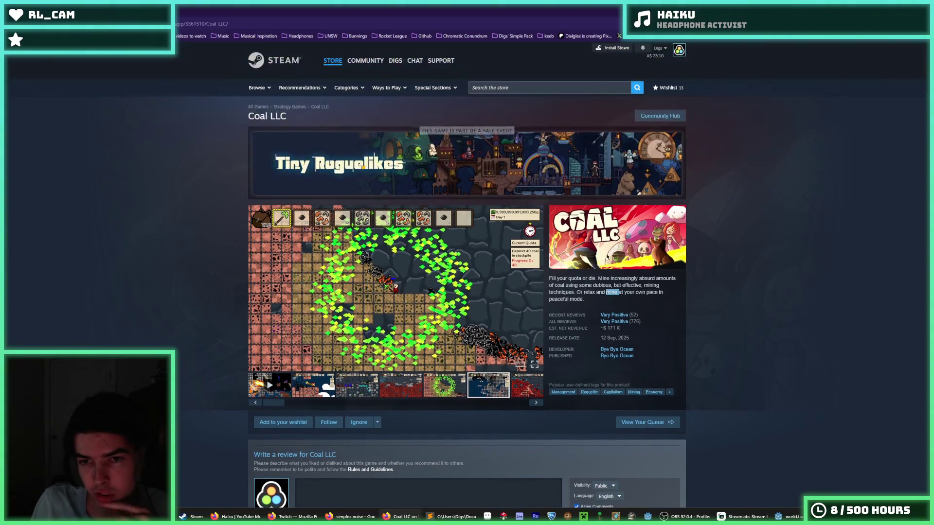
triple_click(600, 278)
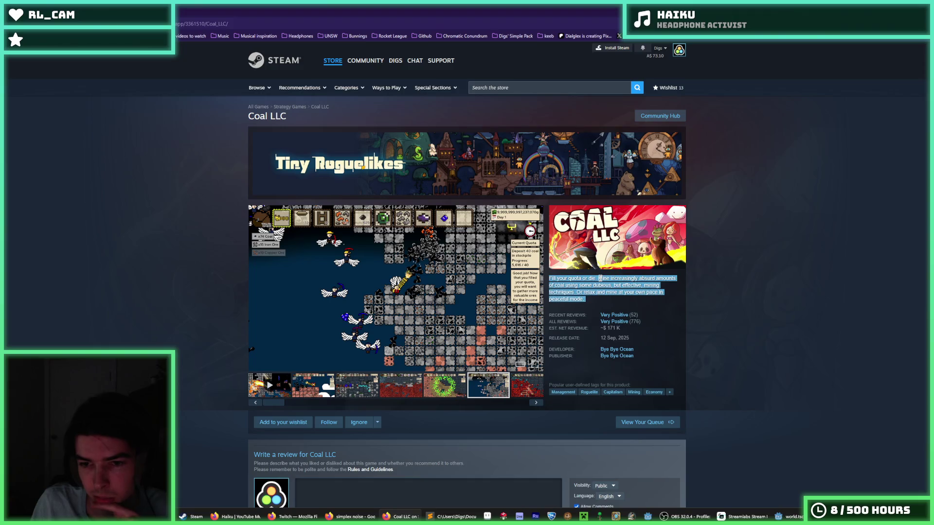
left_click(601, 282)
triple_click(602, 284)
left_click(602, 285)
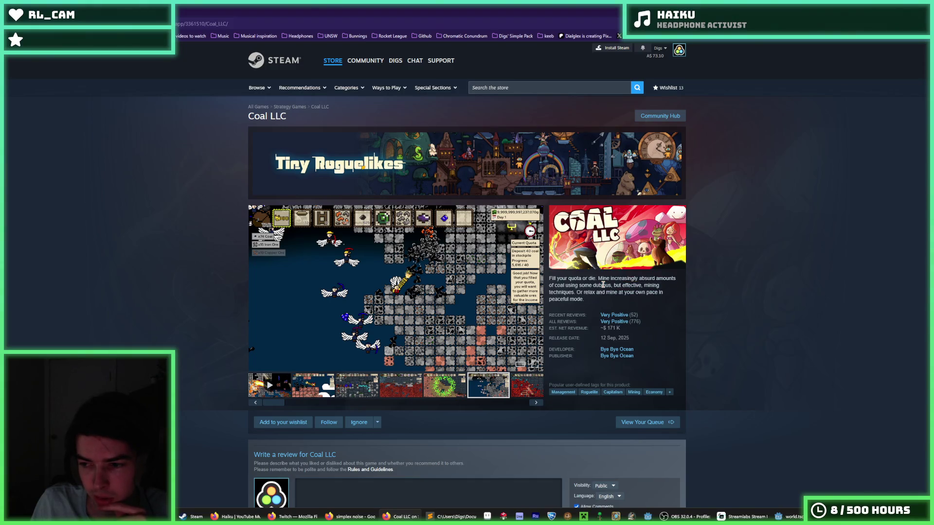
triple_click(603, 285)
double_click(602, 284)
triple_click(602, 284)
left_click(602, 284)
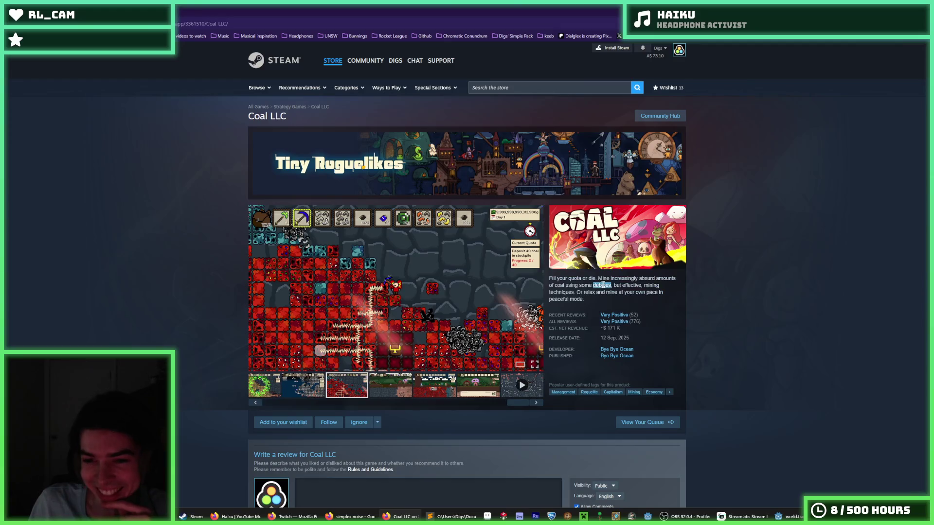
triple_click(603, 284)
left_click(602, 285)
triple_click(603, 284)
double_click(603, 284)
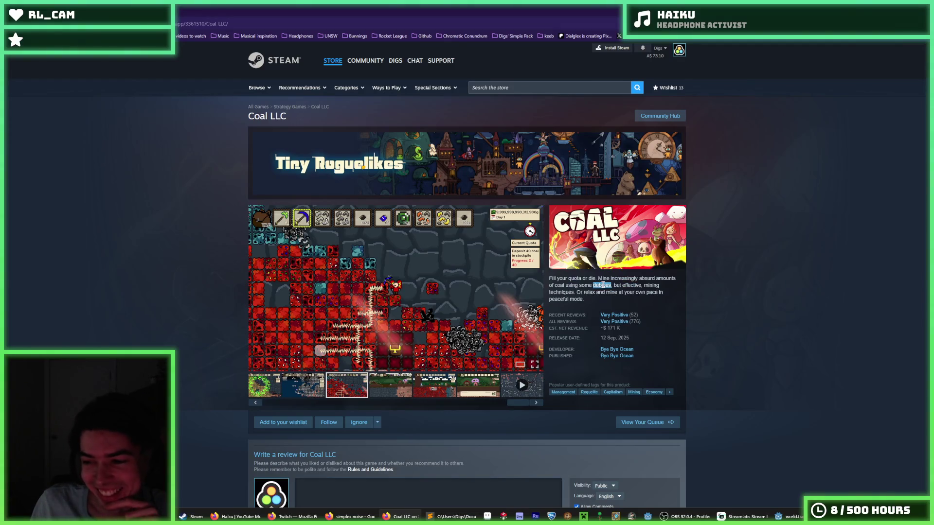
triple_click(603, 284)
double_click(603, 284)
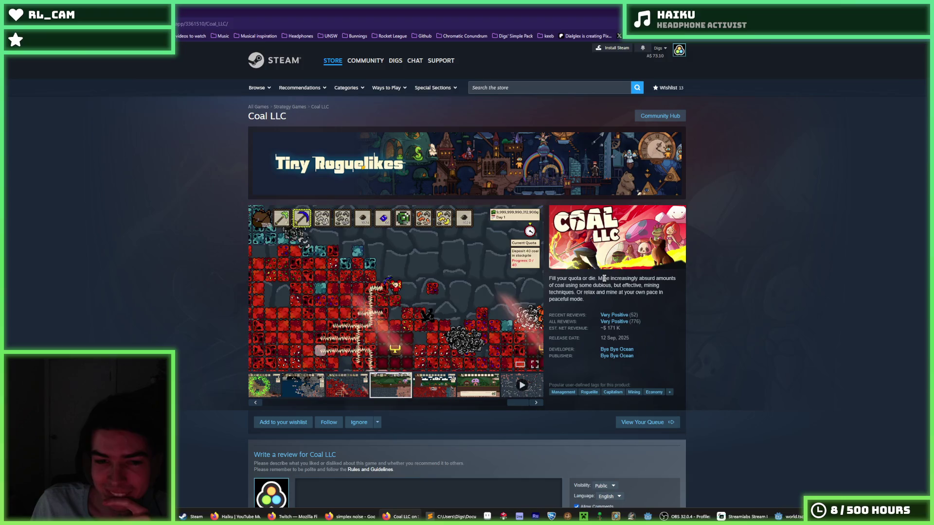
scroll(450, 317, "down", 2)
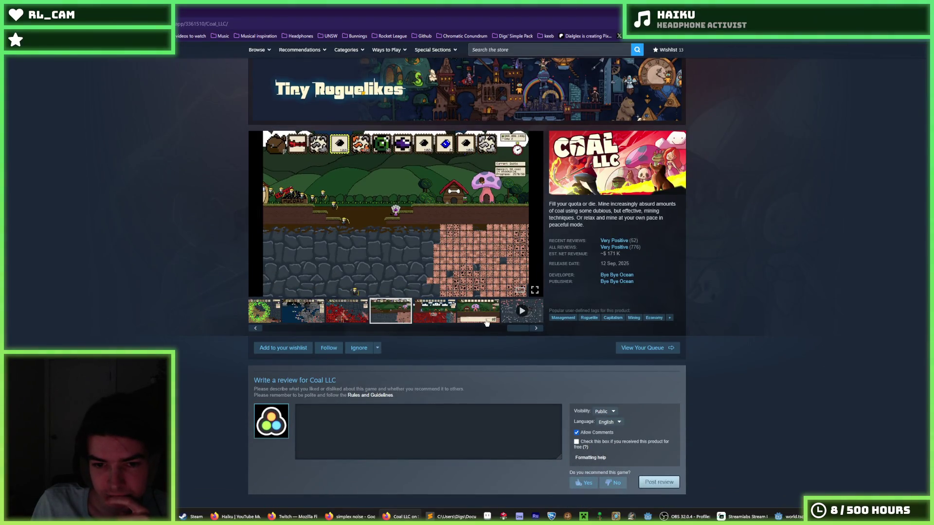
scroll(476, 325, "down", 15)
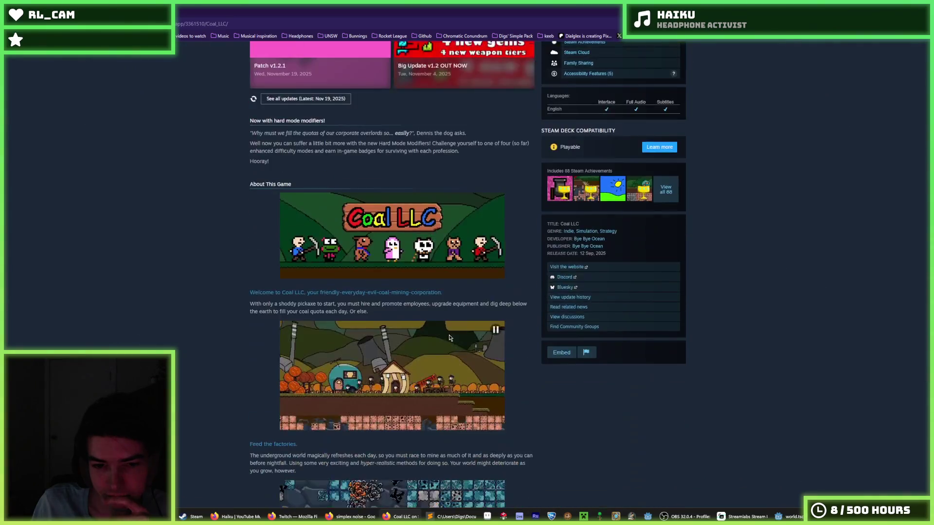
scroll(421, 306, "up", 15)
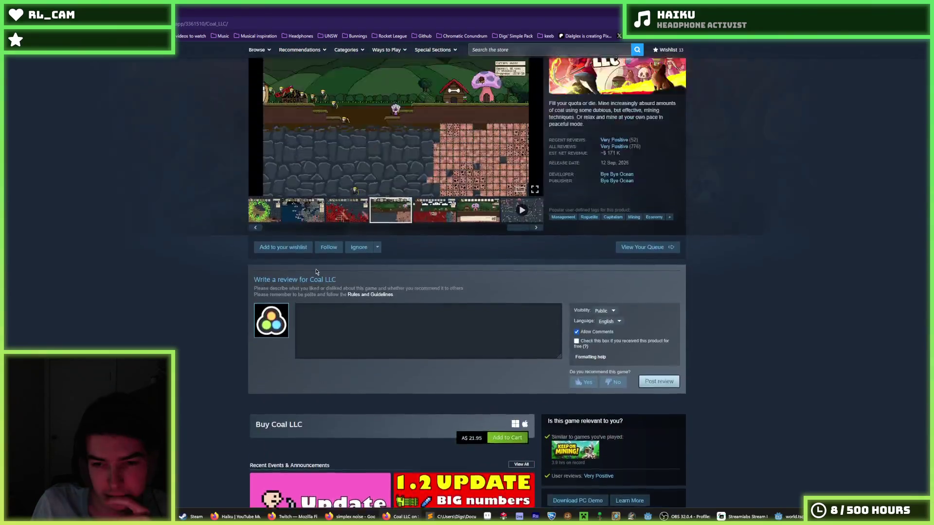
scroll(380, 294, "up", 8)
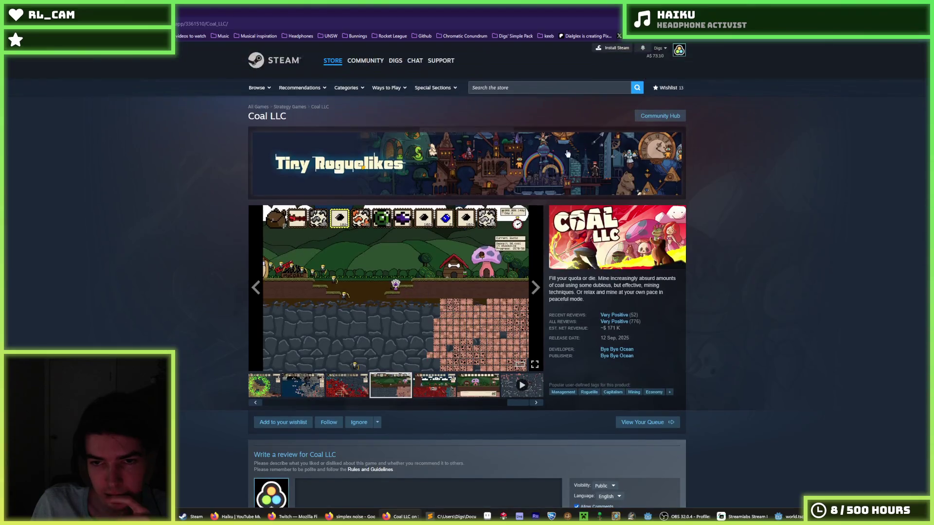
left_click(502, 89)
left_click(773, 200)
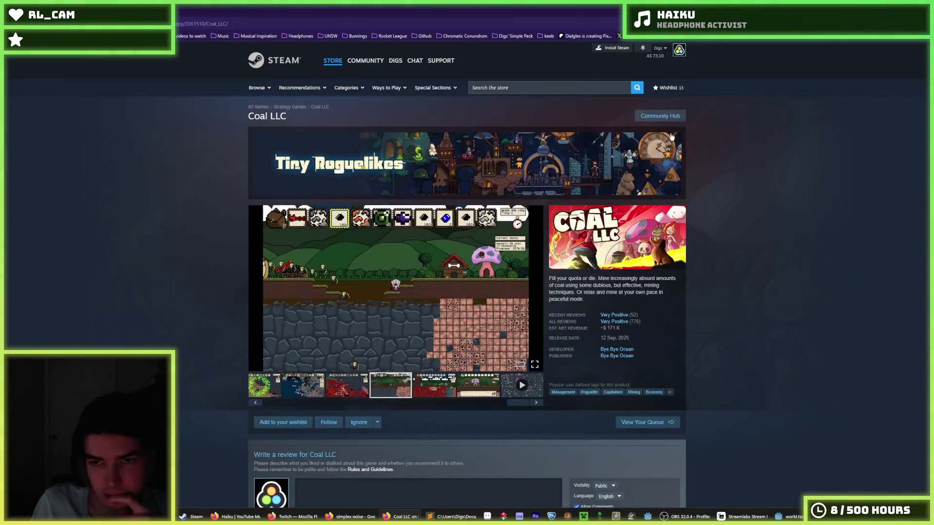
left_click(583, 88)
left_click(621, 61)
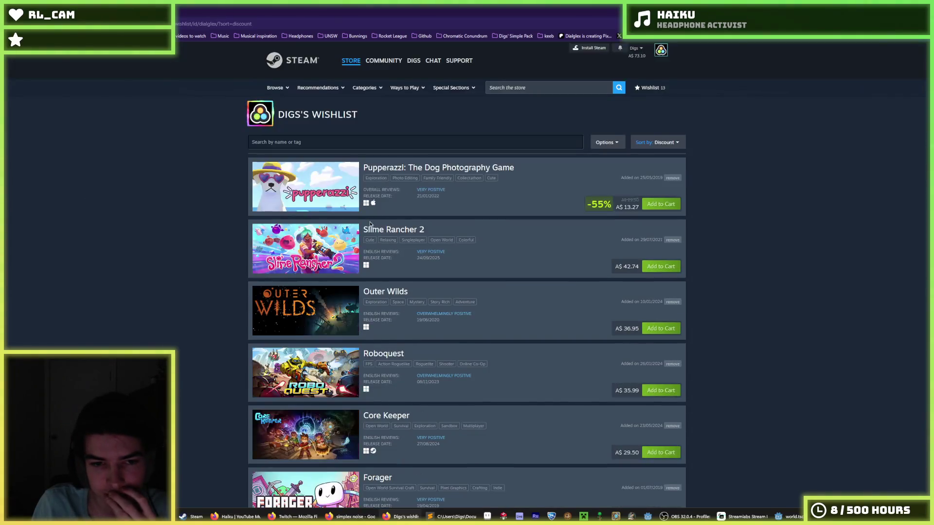
Scroll through the wishlist to locate Mining Mechs
scroll(363, 246, "down", 10)
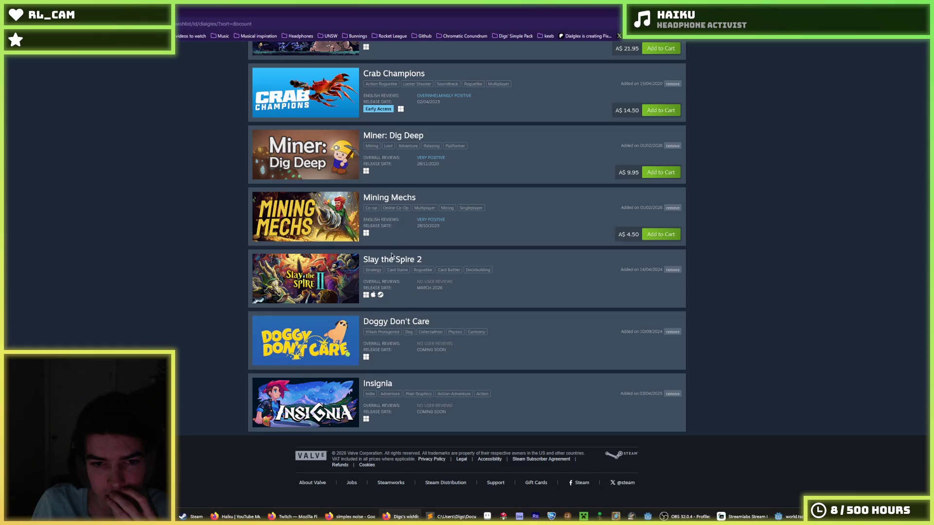
scroll(378, 370, "up", 3)
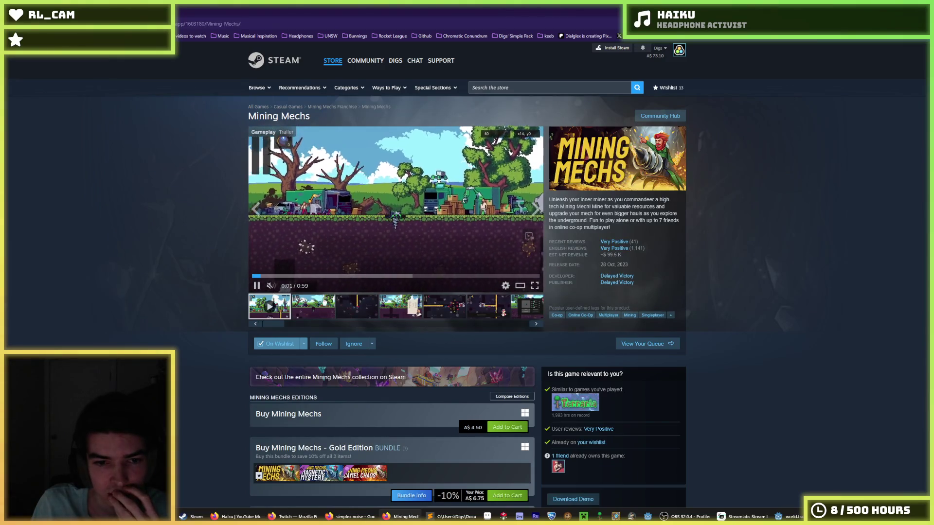
View the second Mining Mechs screenshot and its trailer from about 0:27, then go to Miner: Dig Deep
left_click(319, 306)
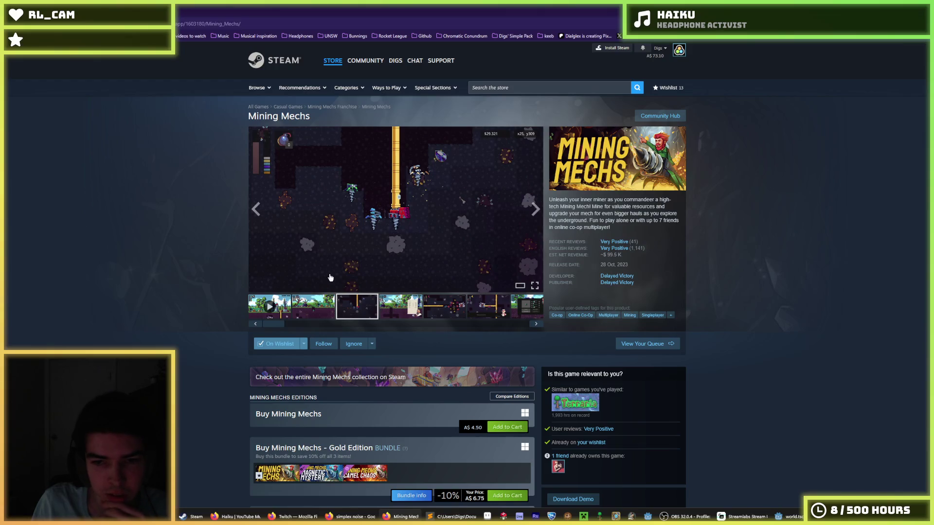
left_click(253, 313)
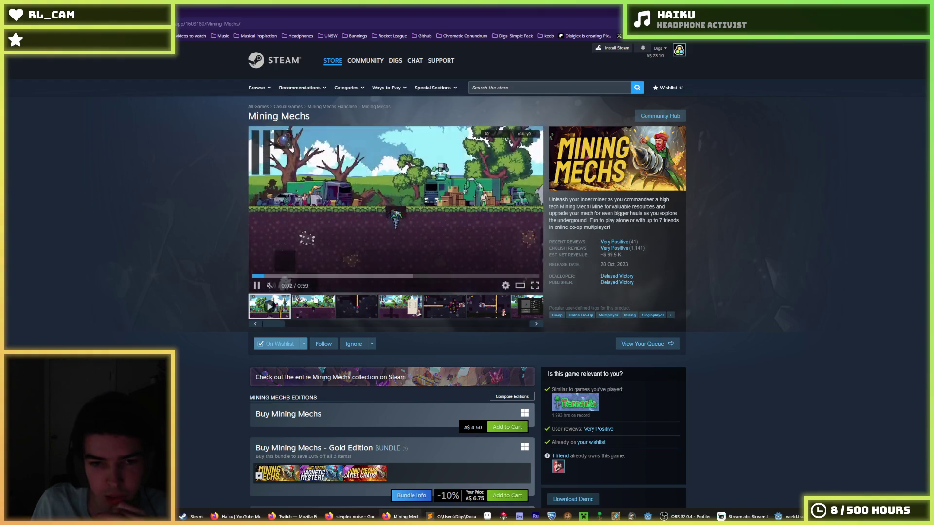
left_click(381, 276)
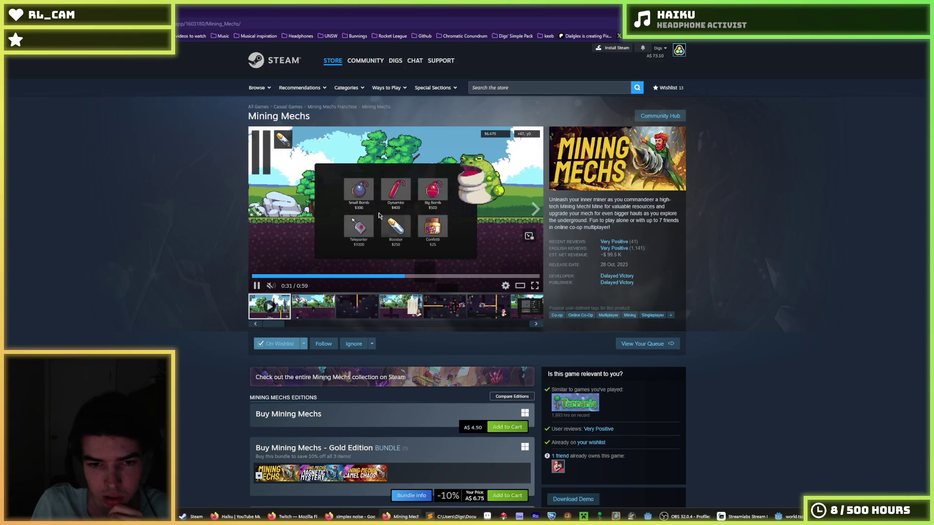
key("alt+Left")
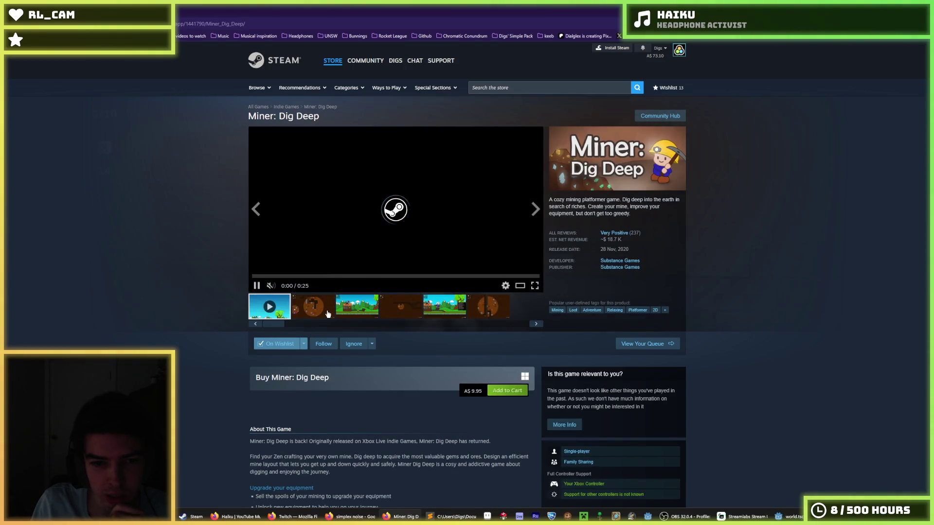
Browse the Miner: Dig Deep screenshots of the dark tunnel, underground mine and surface scenes
left_click(401, 306)
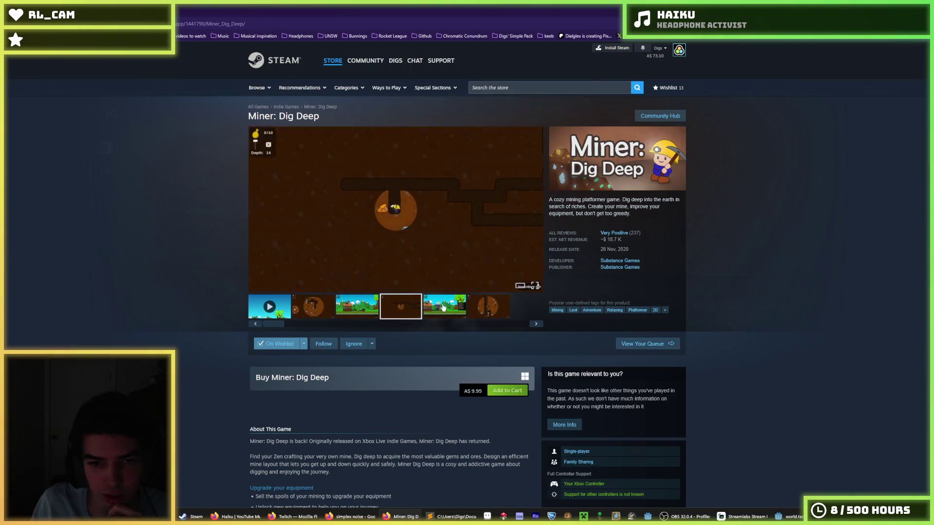
left_click(484, 307)
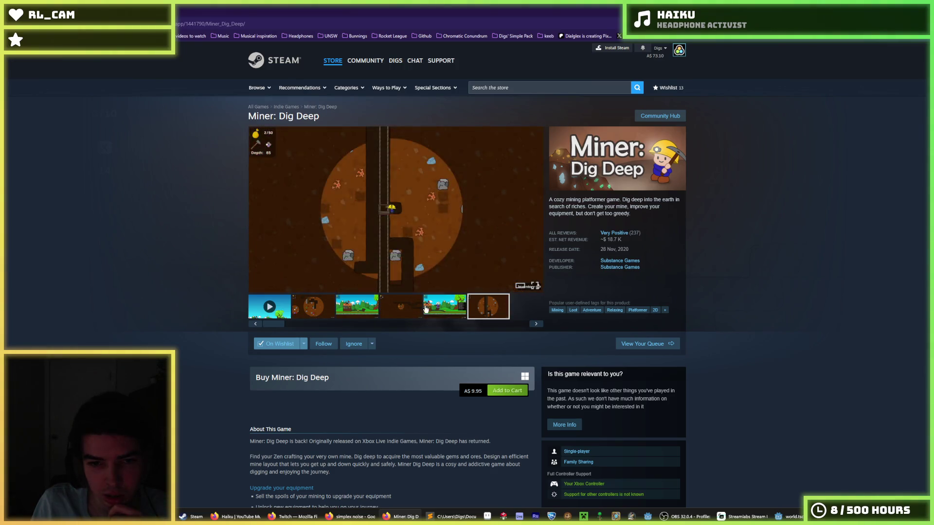
left_click(383, 308)
left_click(312, 306)
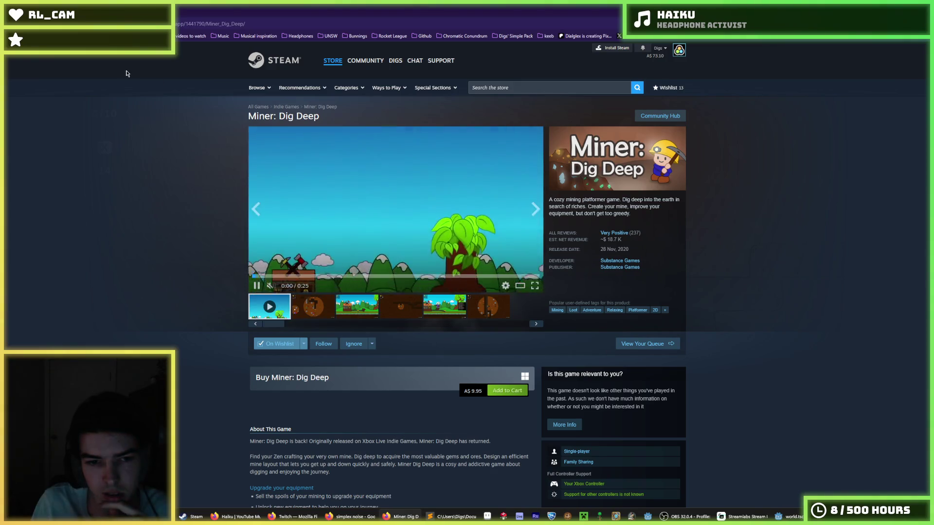